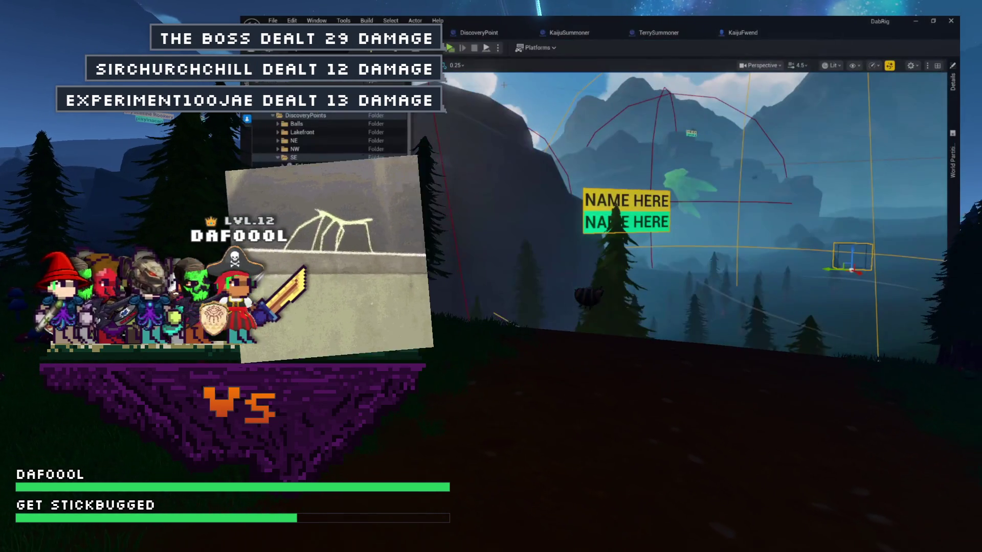
# - Add a Get Actor Location node to the KaijuFwend graph
pyautogui.click(757, 33)
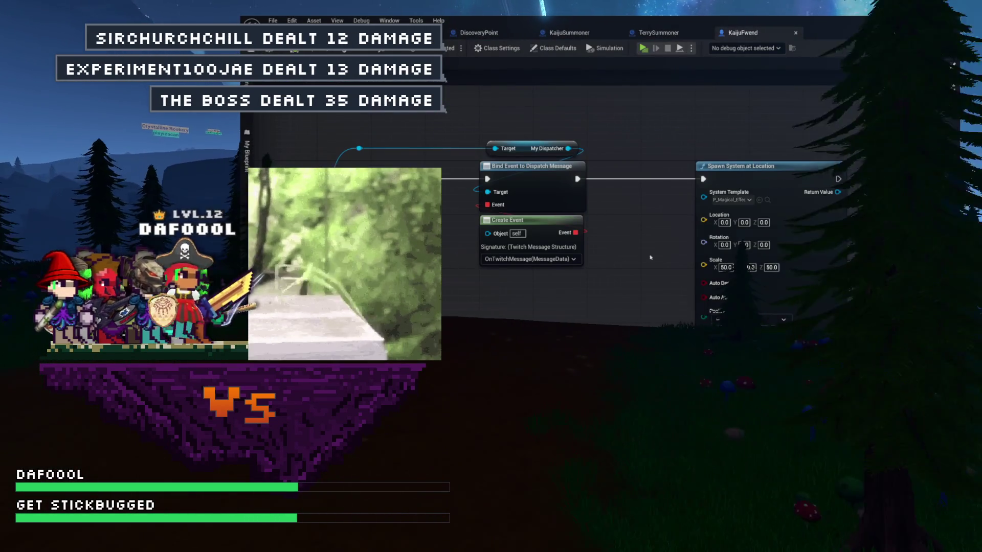
pyautogui.rightClick(529, 248)
pyautogui.write('get wo')
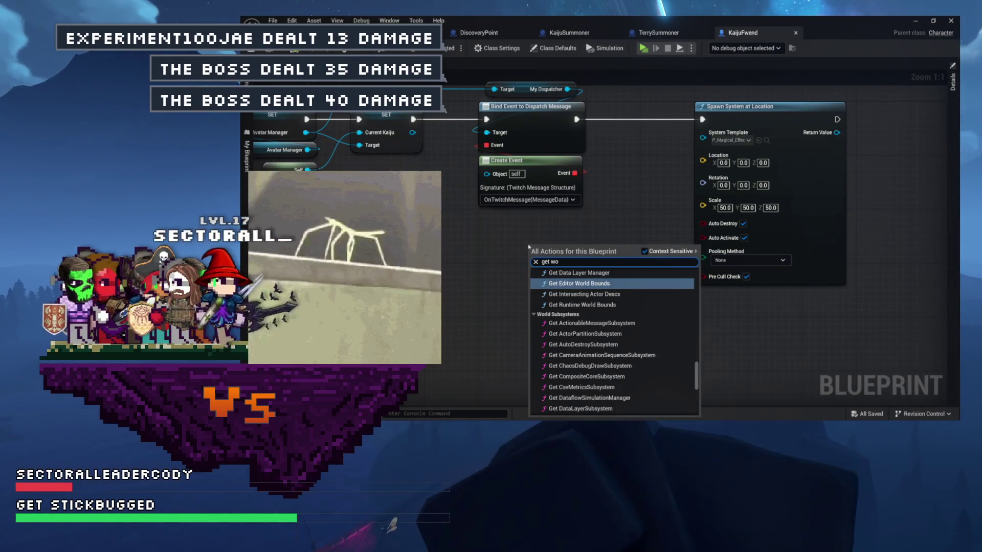
pyautogui.press('BackSpace')
pyautogui.press('BackSpace')
pyautogui.write('actor location')
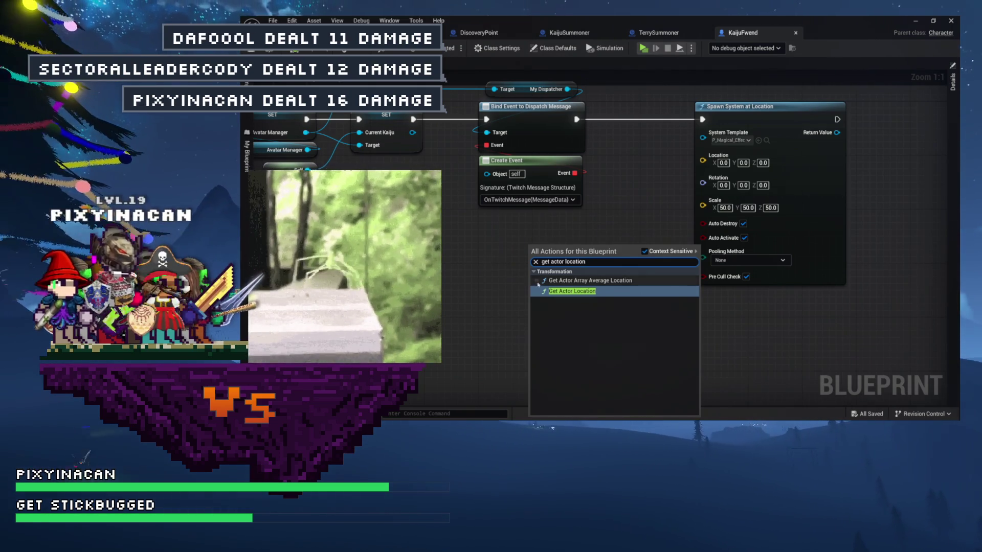
pyautogui.press('Return')
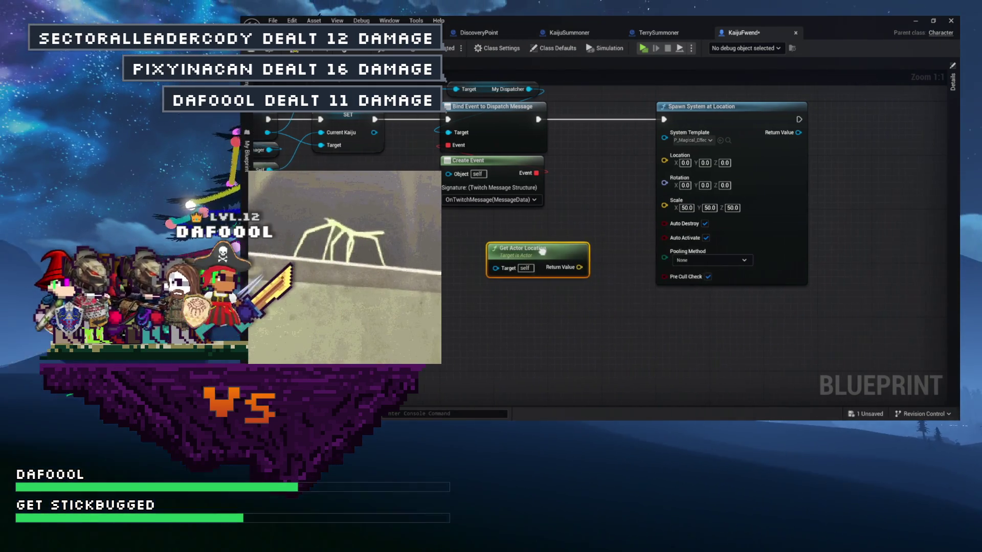
# - Wire Get Actor Location into the Spawn System at Location's Location pin and save KaijuFwend
pyautogui.moveTo(556, 251); pyautogui.dragTo(465, 286)
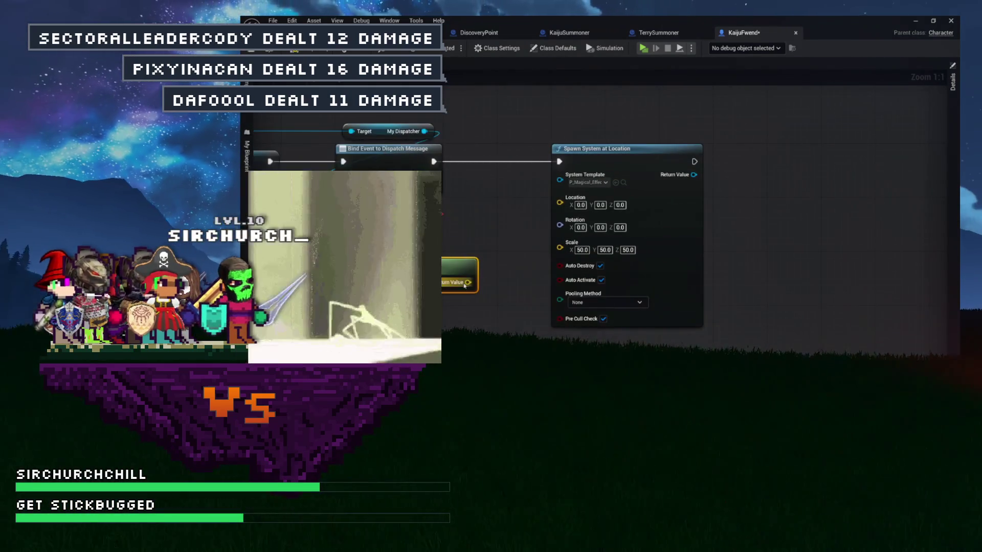
pyautogui.moveTo(527, 220); pyautogui.dragTo(560, 199)
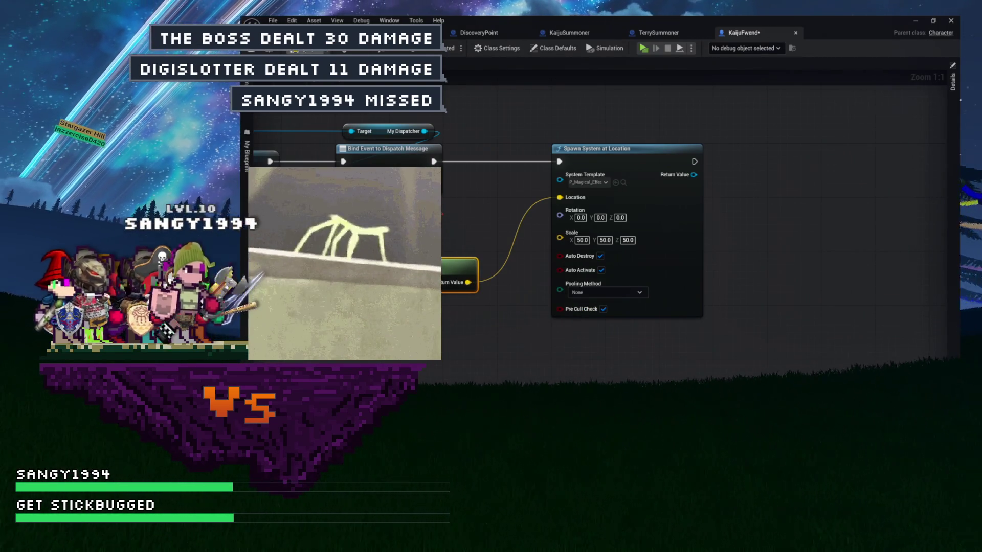
pyautogui.hotkey('ctrl', 's')
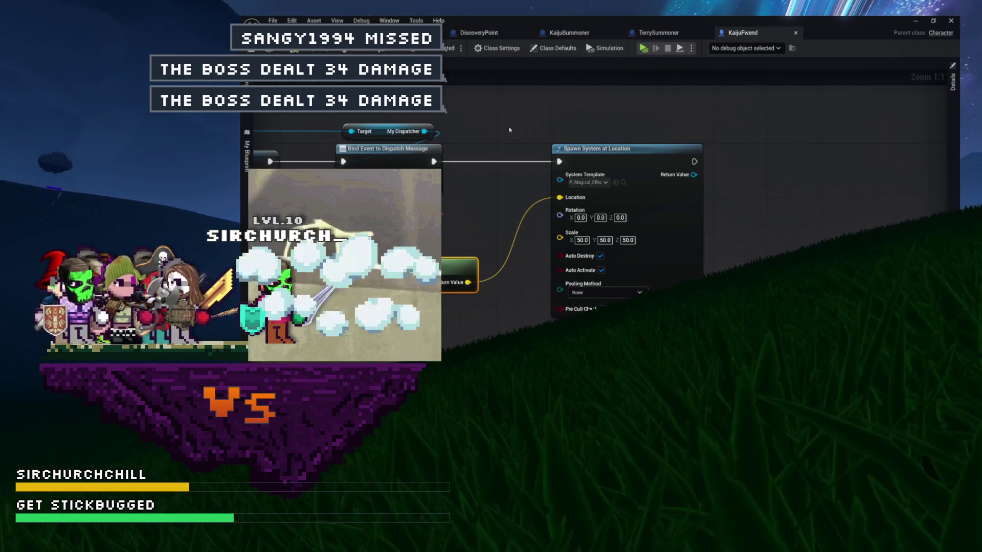
pyautogui.click(432, 32)
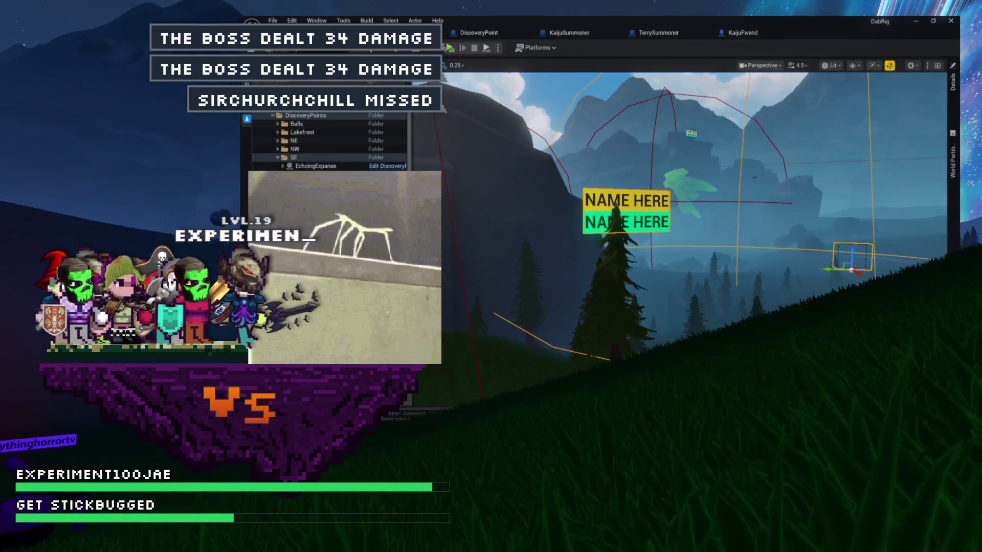
# - Play the Dab Rig level in a standalone preview and hide the in-game menu bar
pyautogui.click(450, 48)
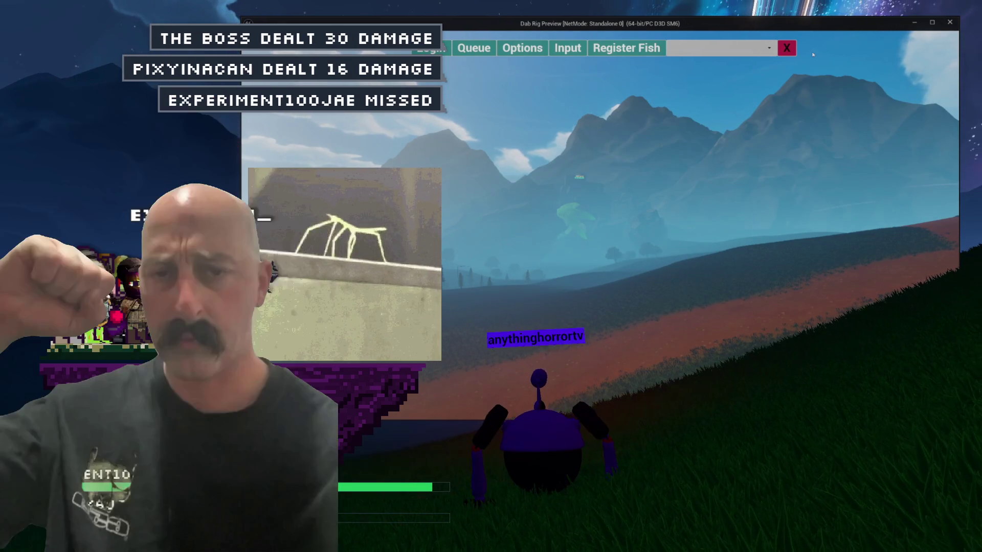
pyautogui.click(785, 48)
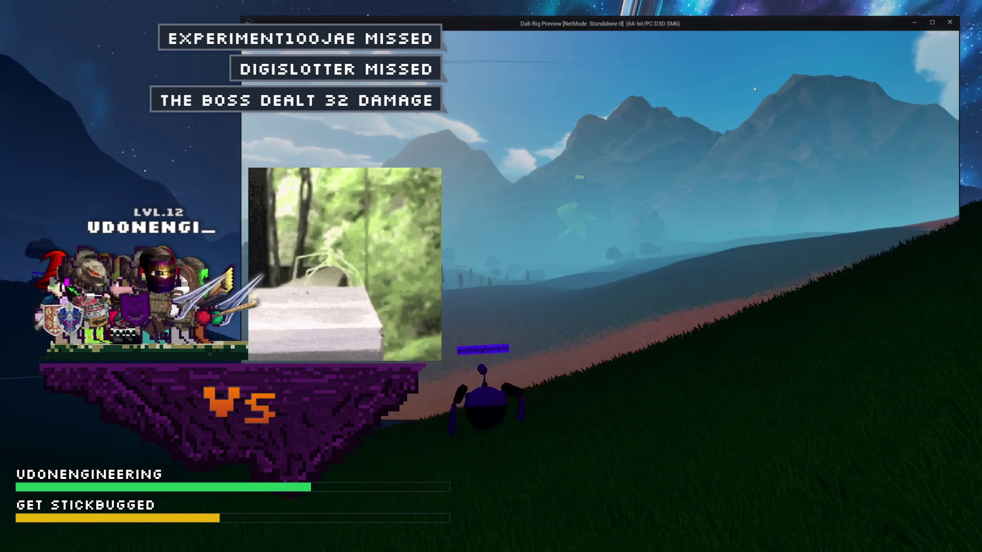
pyautogui.moveTo(691, 104)
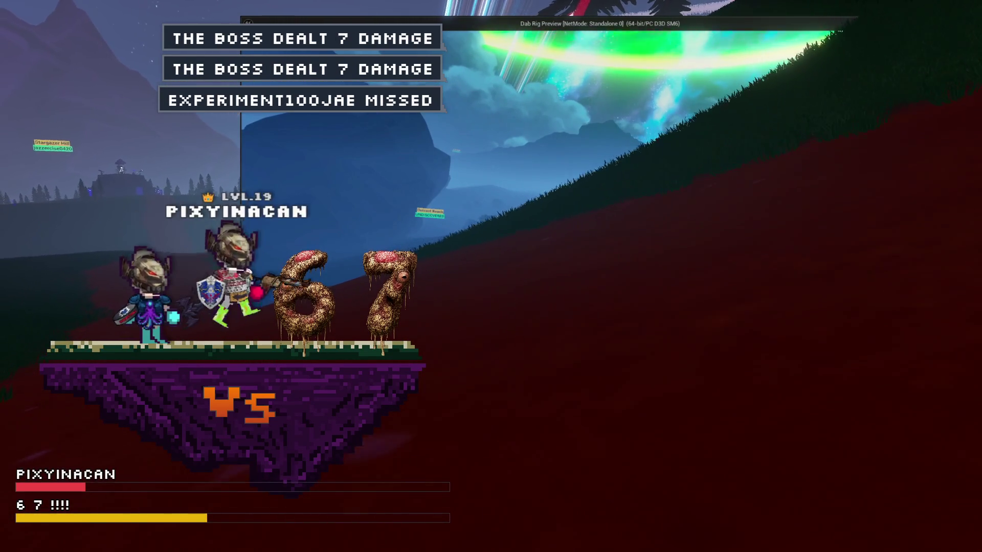
# - Switch from the Dab Rig preview window back to the Unreal Editor
pyautogui.hotkey('alt', 'Tab')
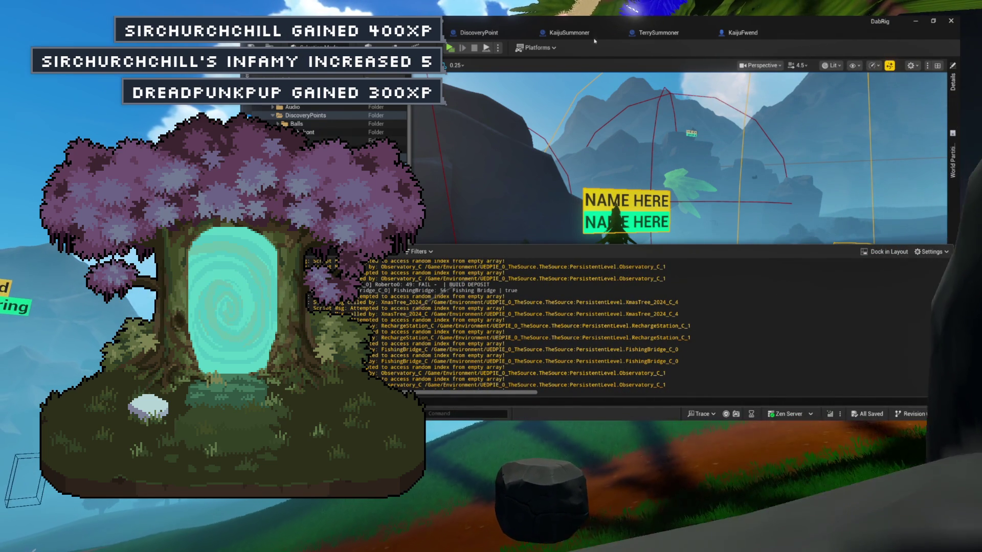
# - Pan KaijuFwend's event graph to inspect the Dance Async, Append and Delay nodes
pyautogui.click(569, 32)
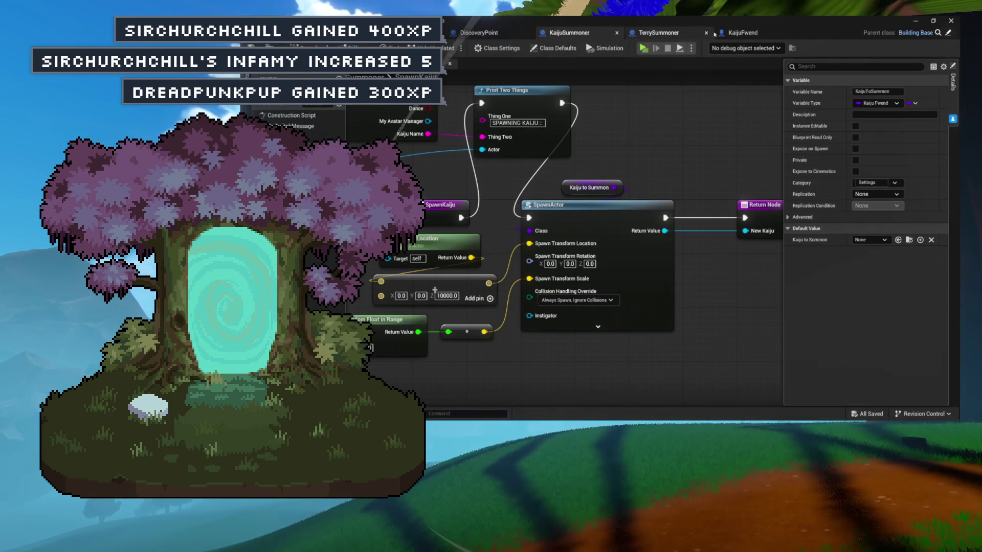
pyautogui.click(743, 32)
pyautogui.scroll(3, 644, 114)
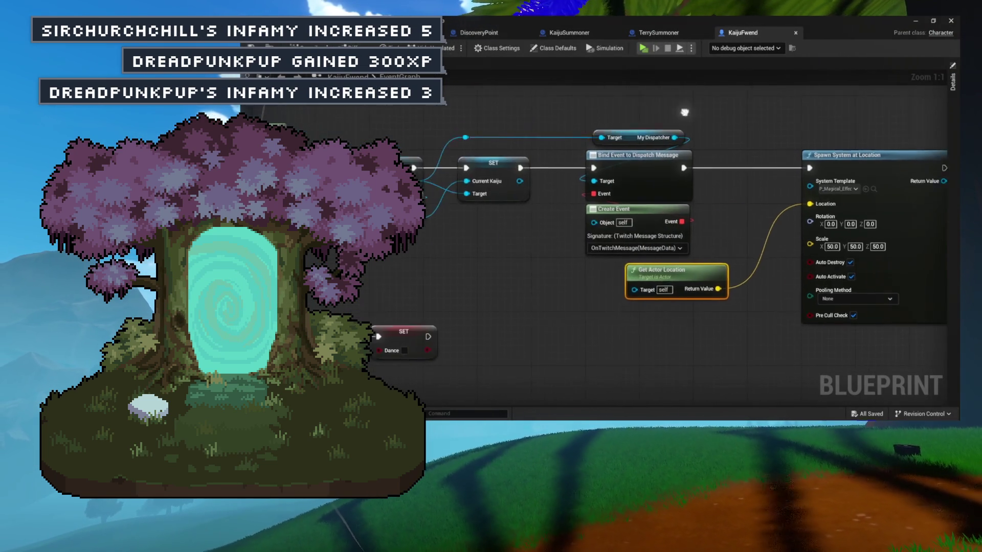
pyautogui.scroll(-4, 644, 114)
pyautogui.scroll(4, 500, 144)
pyautogui.moveTo(555, 245)
pyautogui.mouseDown()
pyautogui.moveTo(560, 167)
pyautogui.moveTo(608, 130)
pyautogui.mouseUp()
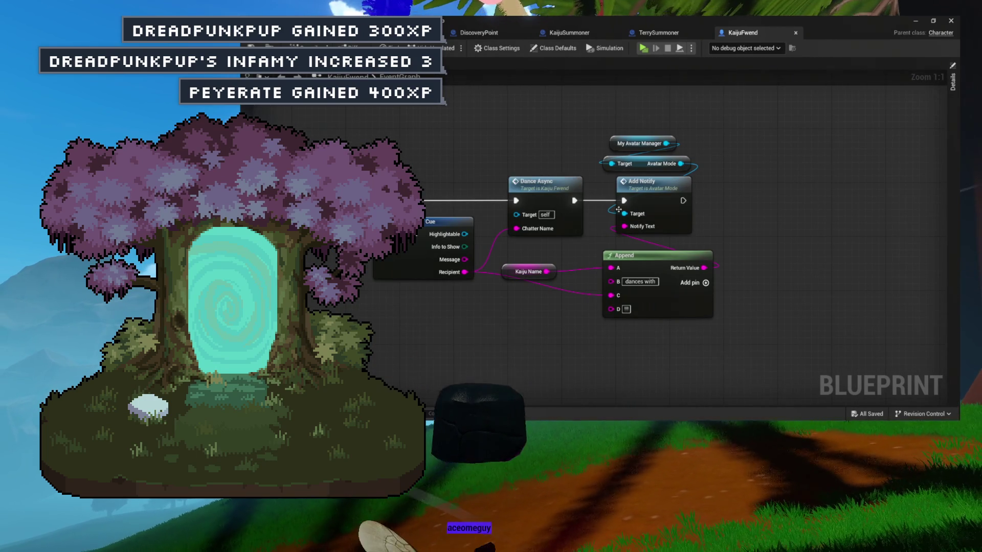
pyautogui.scroll(-1, 619, 210)
pyautogui.moveTo(629, 216)
pyautogui.mouseDown()
pyautogui.moveTo(708, 255)
pyautogui.moveTo(656, 341)
pyautogui.moveTo(583, 351)
pyautogui.moveTo(592, 340)
pyautogui.moveTo(577, 325)
pyautogui.mouseUp()
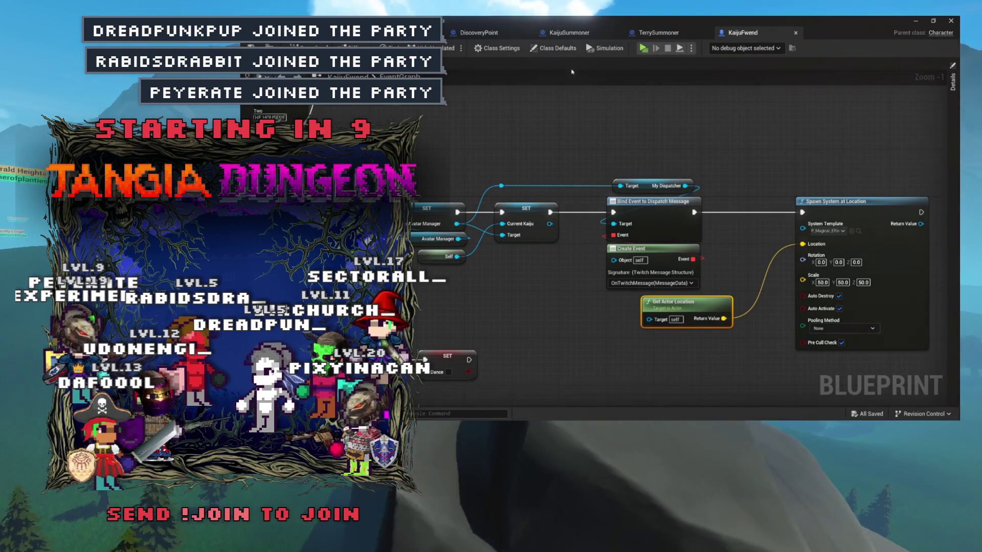
# - Glance at TerrySummoner's class defaults, then view KaijuFwend's BeginPlay and OnTwitchMessage graph
pyautogui.click(659, 33)
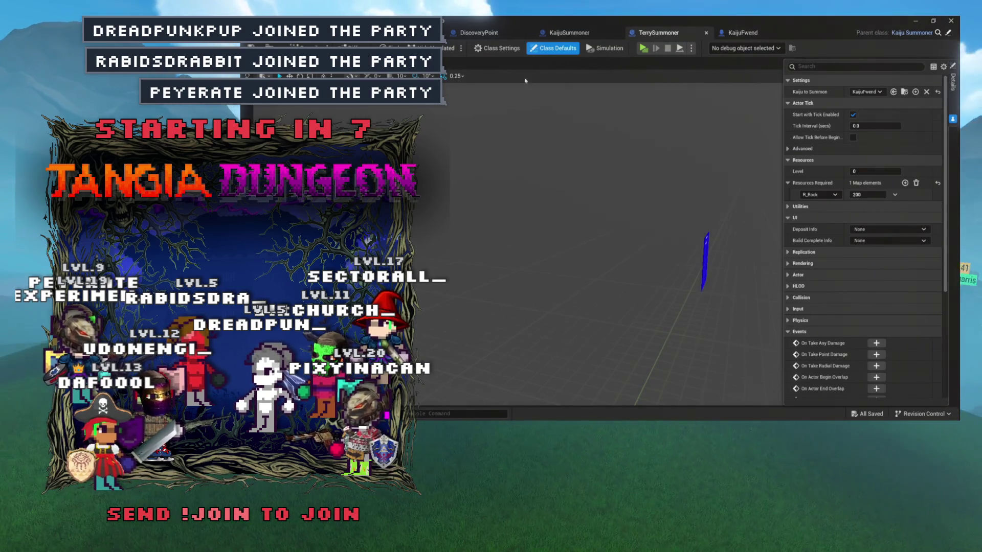
pyautogui.click(738, 32)
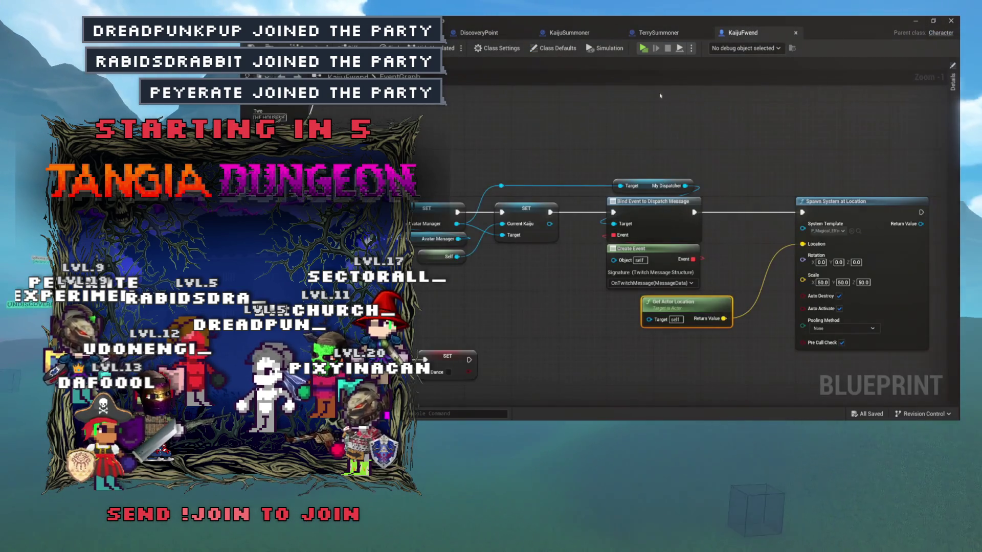
pyautogui.moveTo(542, 163); pyautogui.dragTo(588, 237)
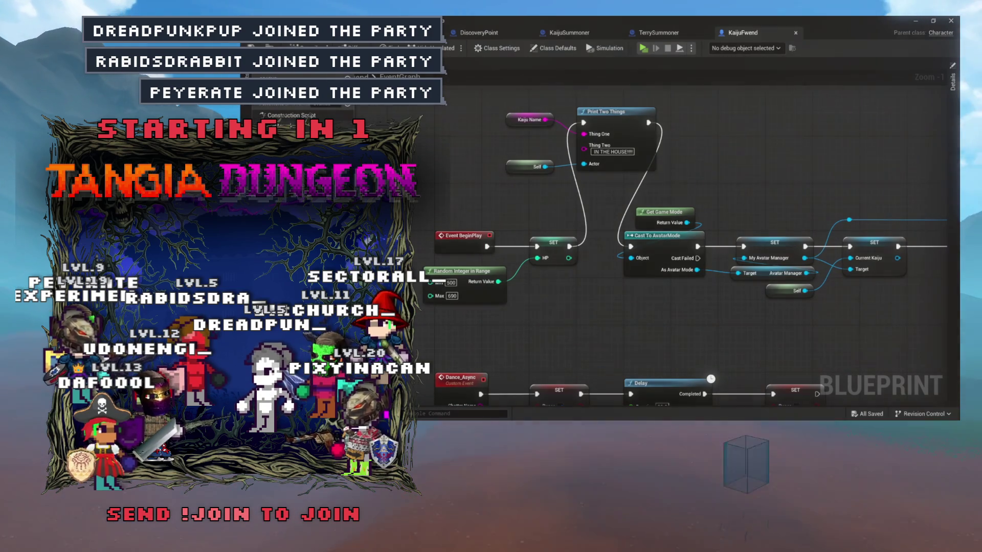
pyautogui.doubleClick(560, 162)
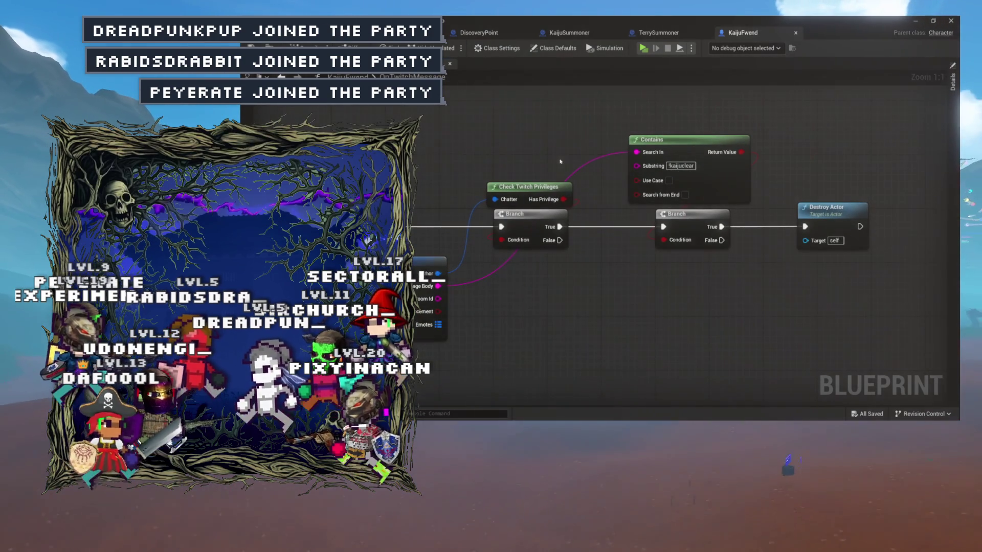
# - Select the Contains, Branch and Destroy Actor nodes in KaijuFwend's message graph
pyautogui.moveTo(559, 163); pyautogui.dragTo(474, 169)
pyautogui.moveTo(562, 110); pyautogui.dragTo(786, 260)
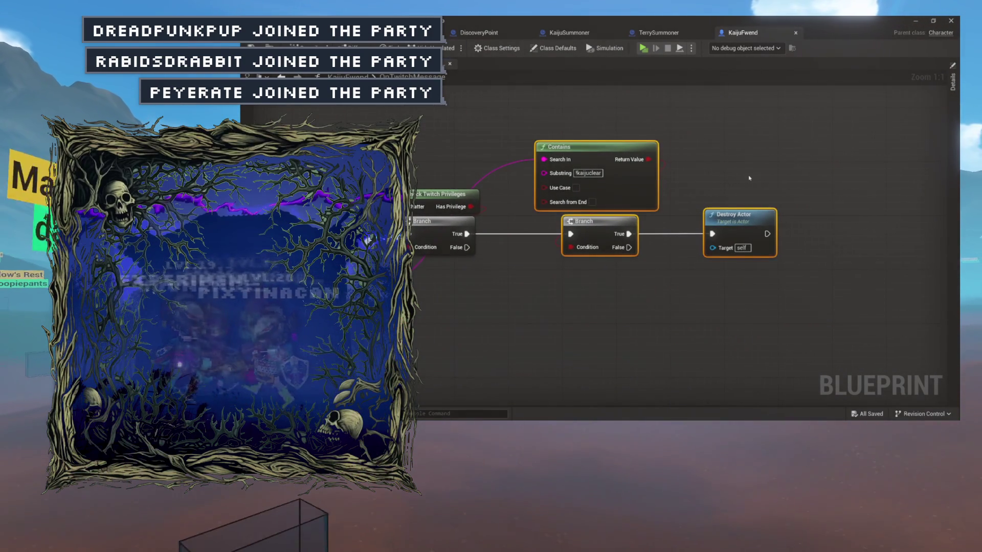
pyautogui.moveTo(747, 175); pyautogui.dragTo(800, 167)
pyautogui.moveTo(664, 107); pyautogui.dragTo(770, 227)
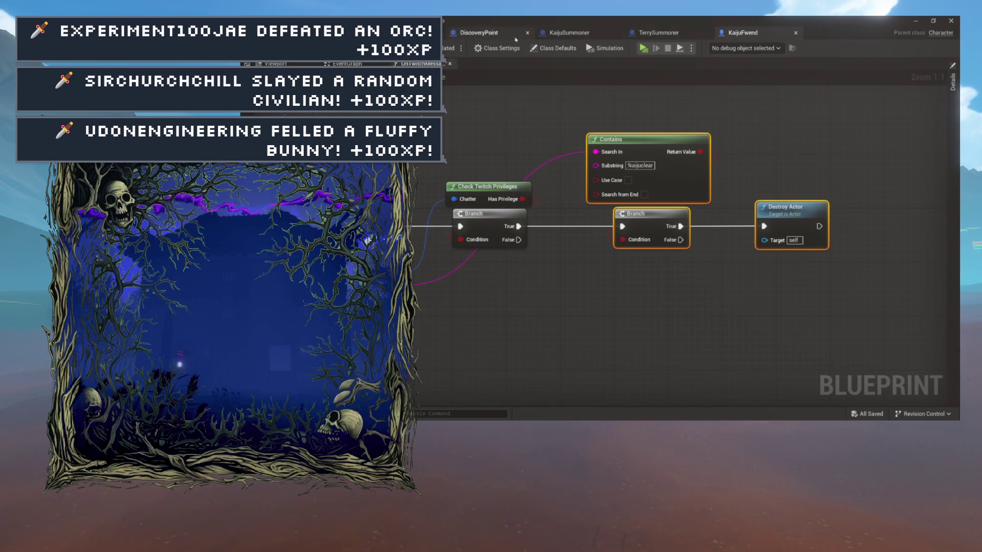
# - In KaijuSummoner, wire SpawnKaiju straight into SpawnActor, bypassing Print Two Things, and save
pyautogui.click(658, 34)
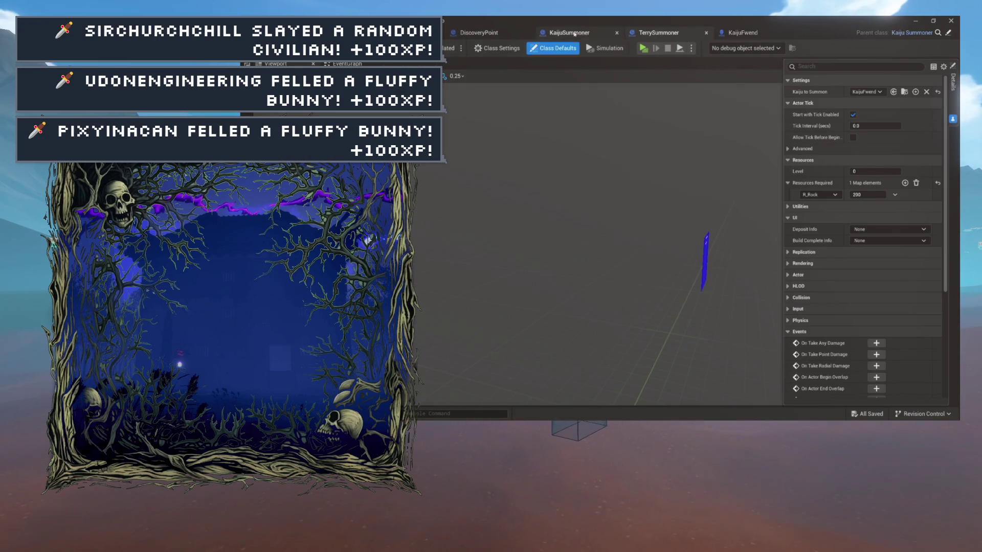
pyautogui.click(574, 34)
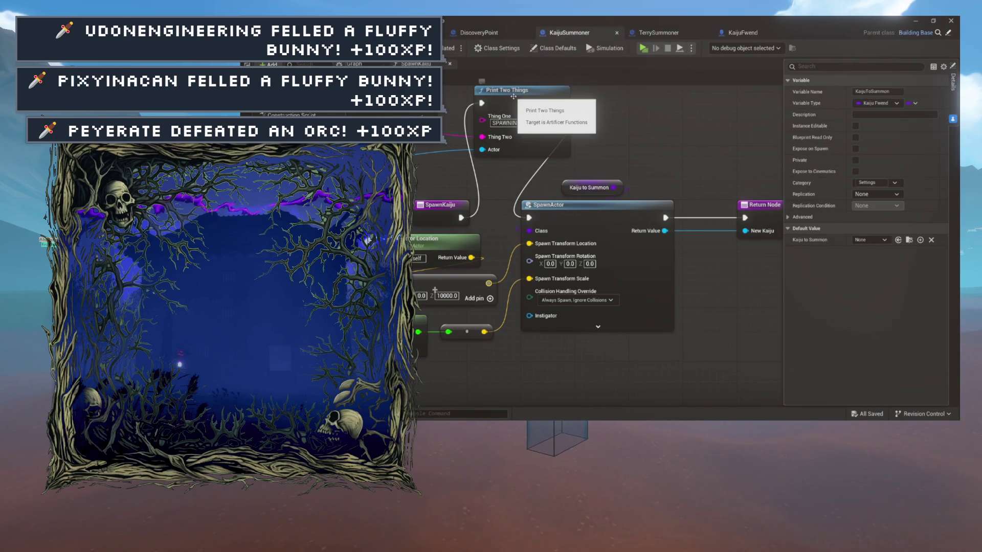
pyautogui.scroll(-2, 635, 163)
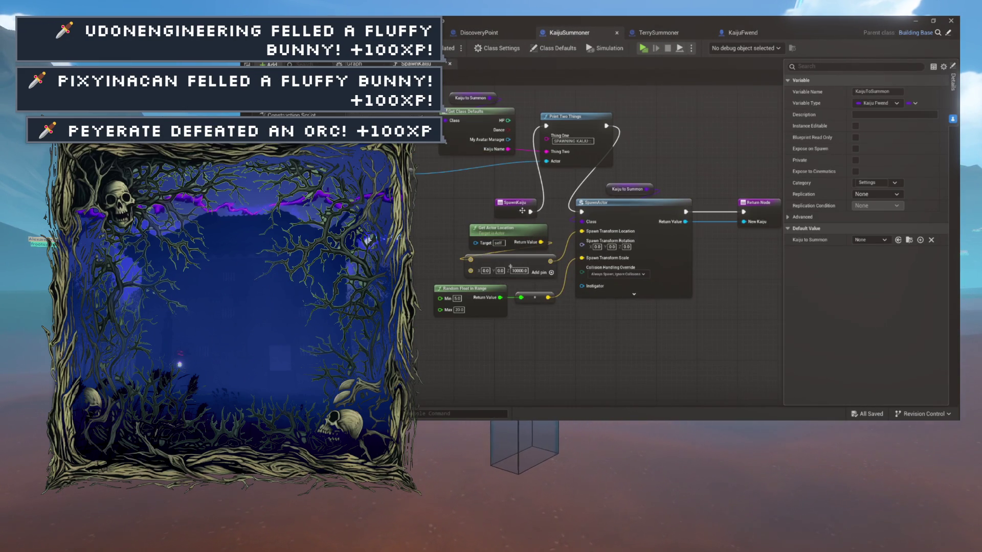
pyautogui.moveTo(530, 211); pyautogui.dragTo(581, 211)
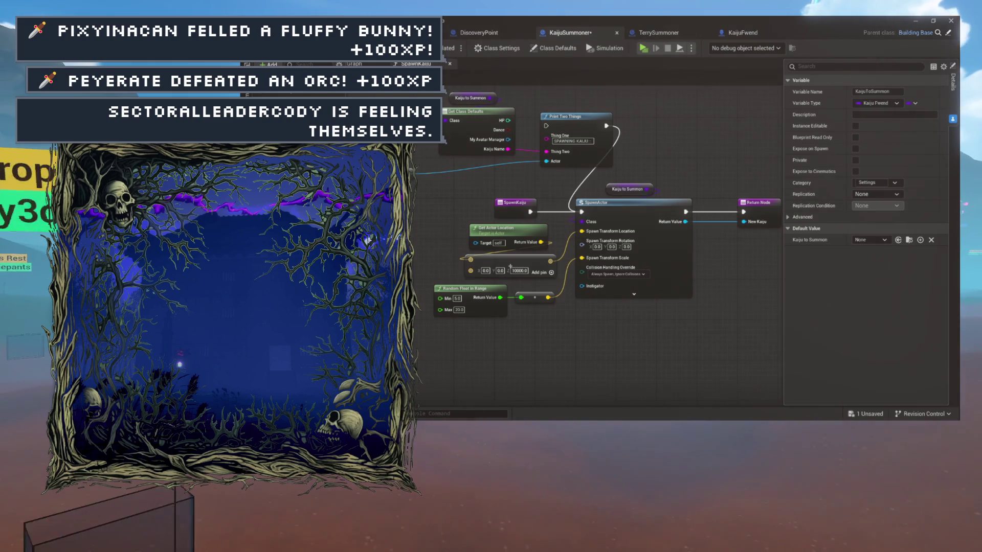
pyautogui.hotkey('ctrl', 's')
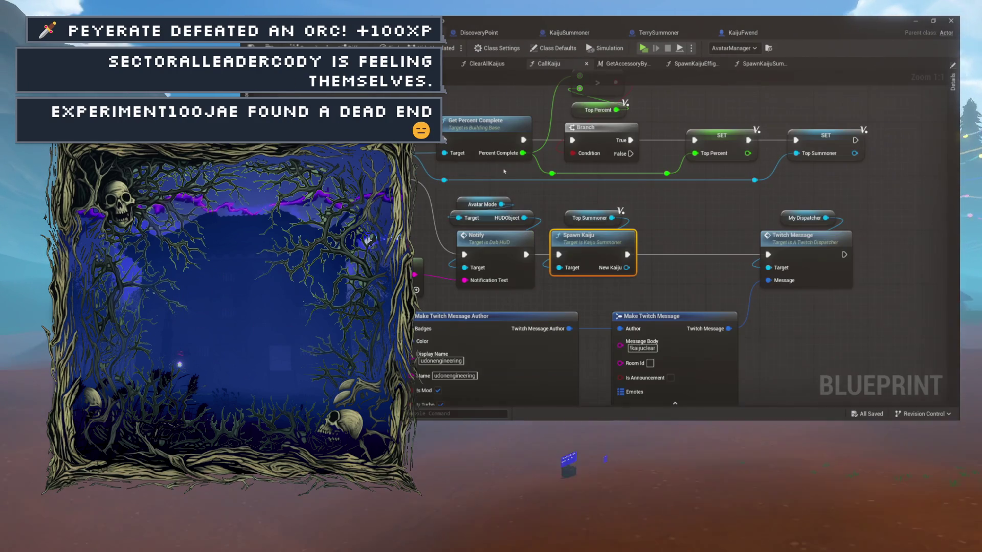
# - Move Spawn Kaiju and Top Summoner left of Twitch Message and chain their execution after Notify
pyautogui.moveTo(859, 263); pyautogui.dragTo(750, 181)
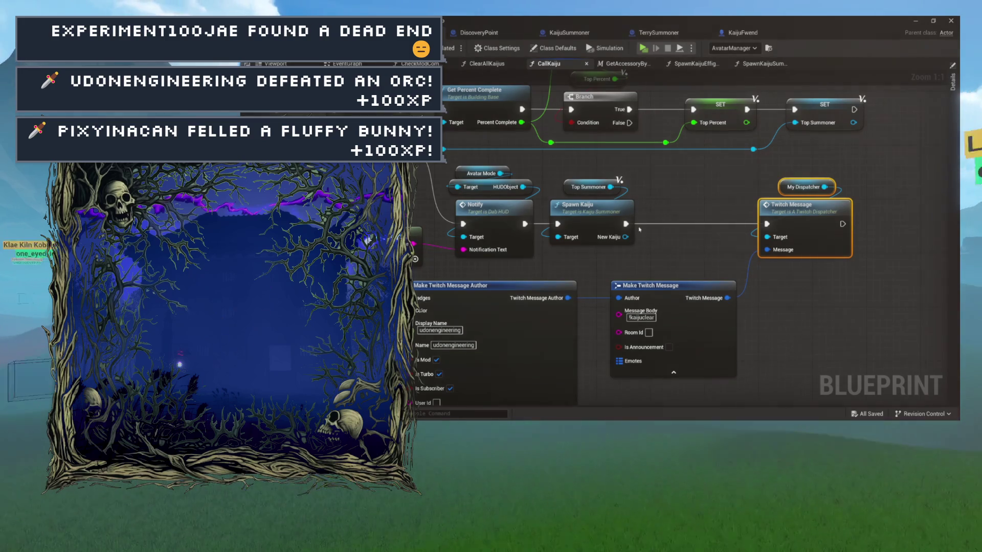
pyautogui.moveTo(669, 197); pyautogui.dragTo(633, 199)
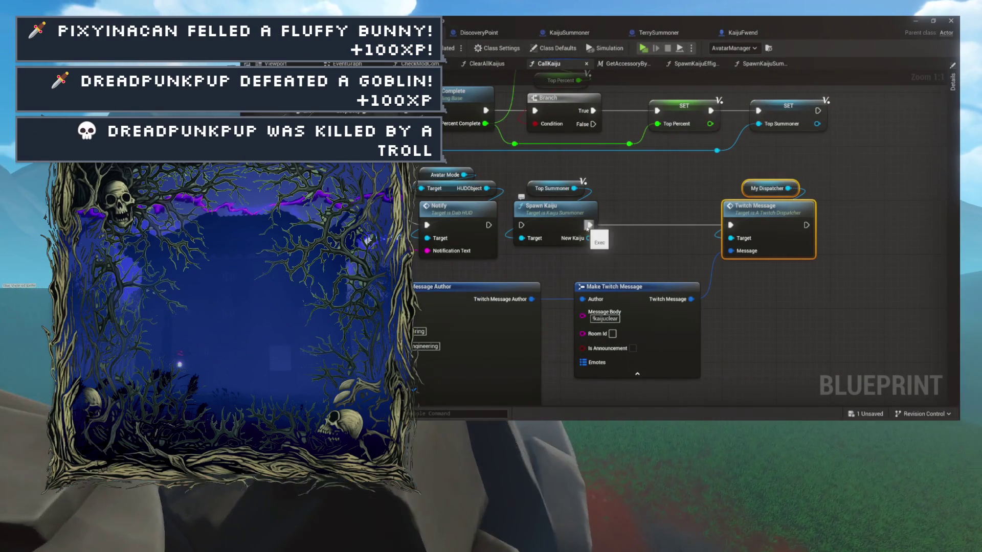
pyautogui.moveTo(557, 220); pyautogui.dragTo(874, 214)
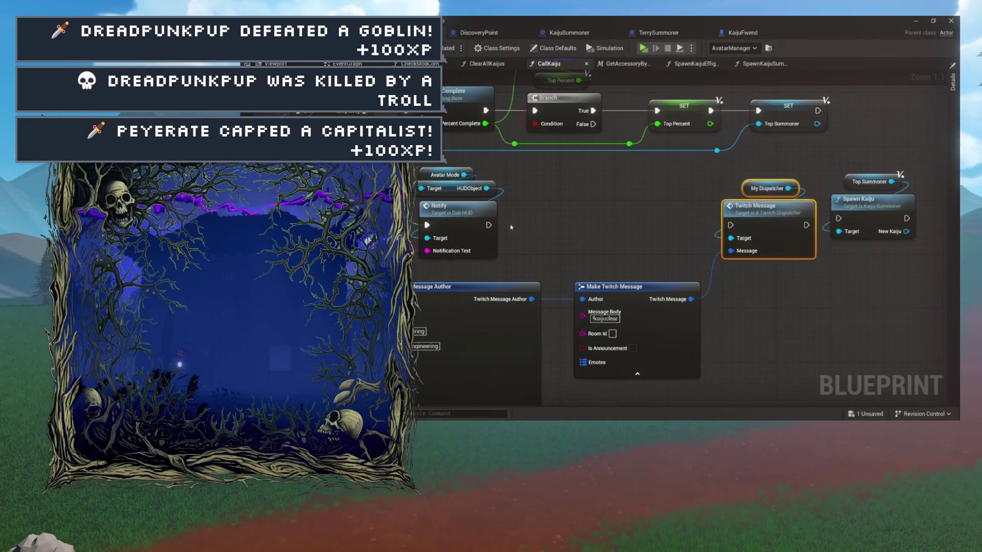
pyautogui.moveTo(622, 225)
pyautogui.mouseDown()
pyautogui.moveTo(701, 231)
pyautogui.moveTo(494, 220)
pyautogui.mouseUp()
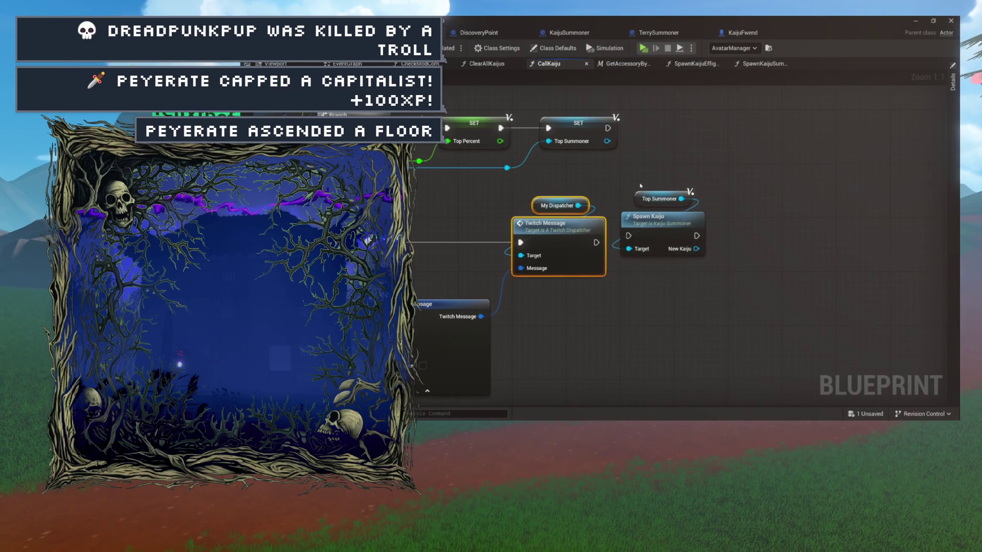
pyautogui.click(666, 218)
pyautogui.moveTo(666, 218)
pyautogui.mouseDown()
pyautogui.moveTo(709, 233)
pyautogui.moveTo(729, 221)
pyautogui.mouseUp()
pyautogui.moveTo(539, 227); pyautogui.dragTo(658, 208)
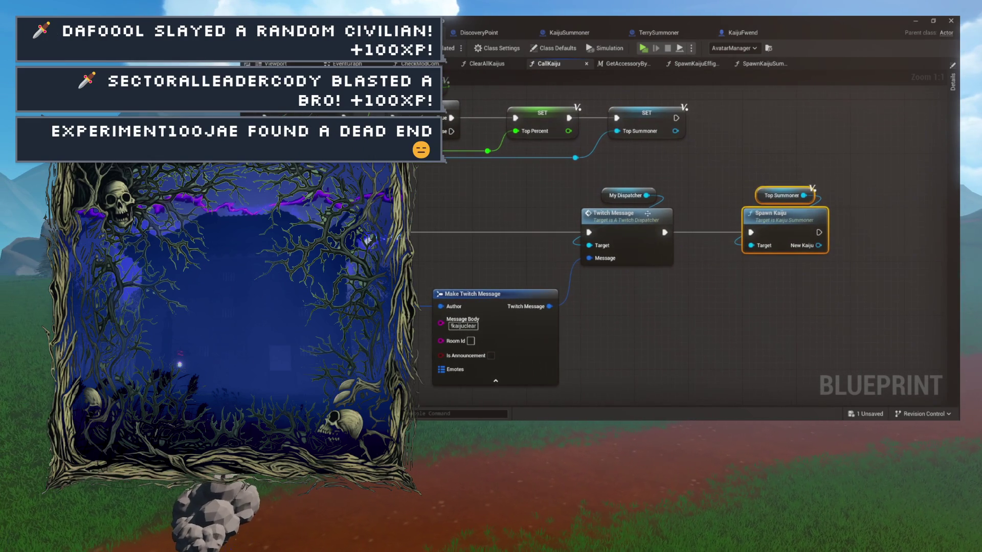
pyautogui.moveTo(777, 217); pyautogui.dragTo(466, 221)
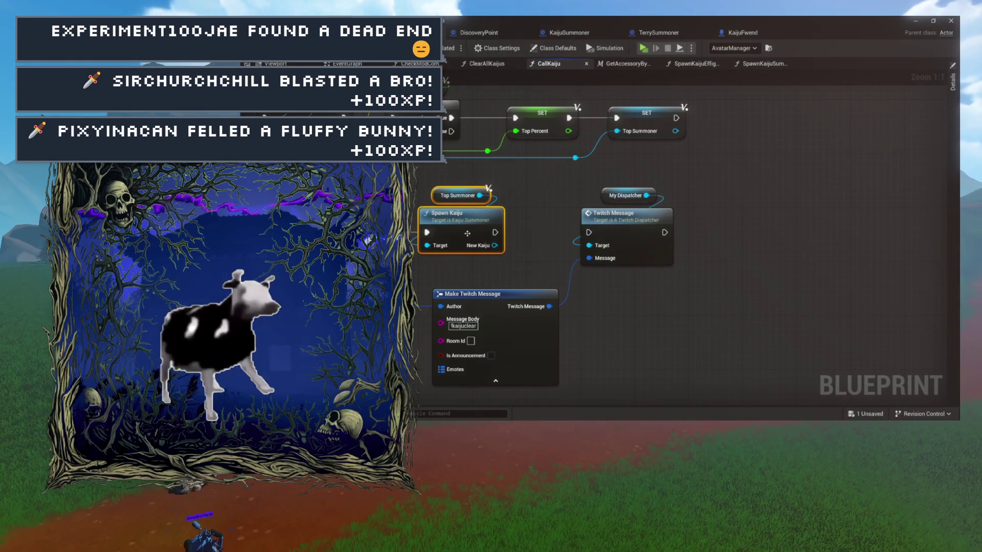
pyautogui.moveTo(495, 232)
pyautogui.mouseDown()
pyautogui.moveTo(588, 234)
pyautogui.moveTo(498, 231)
pyautogui.mouseUp()
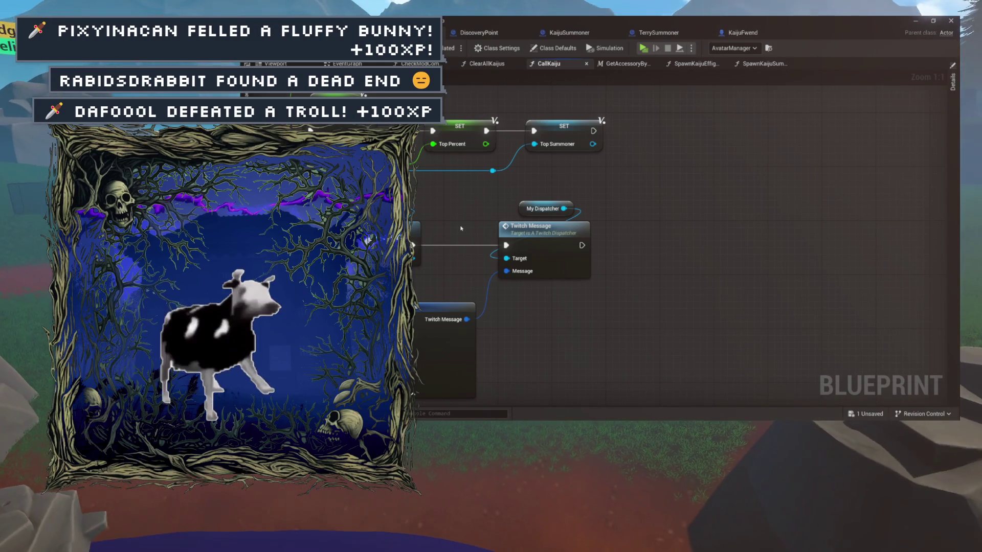
pyautogui.moveTo(461, 229); pyautogui.dragTo(615, 219)
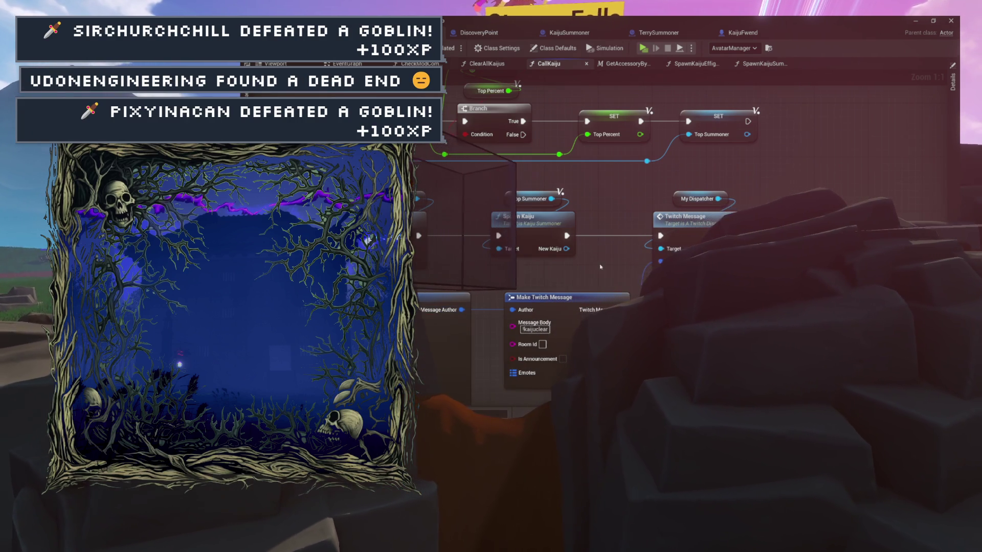
# - Select only the My Dispatcher and Twitch Message nodes for removal
pyautogui.moveTo(688, 148)
pyautogui.mouseDown()
pyautogui.moveTo(630, 204)
pyautogui.moveTo(732, 189)
pyautogui.mouseUp()
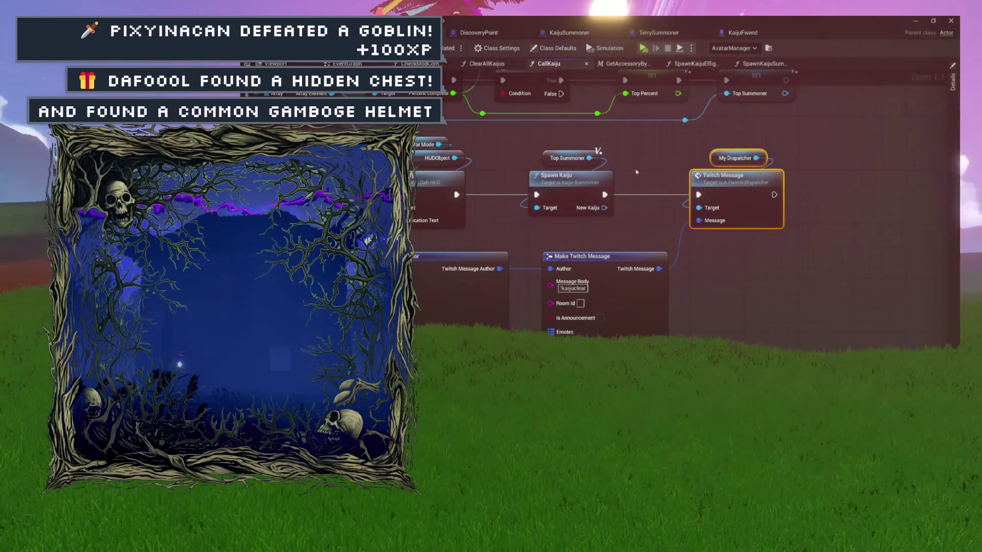
pyautogui.click(665, 190)
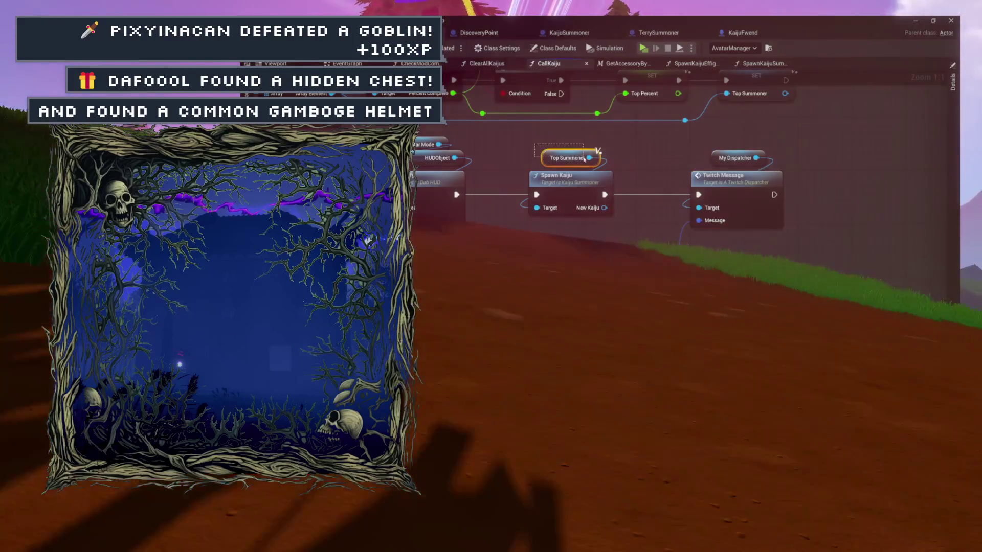
pyautogui.moveTo(571, 177)
pyautogui.mouseDown()
pyautogui.moveTo(606, 182)
pyautogui.moveTo(667, 234)
pyautogui.moveTo(729, 254)
pyautogui.moveTo(787, 256)
pyautogui.moveTo(686, 216)
pyautogui.mouseUp()
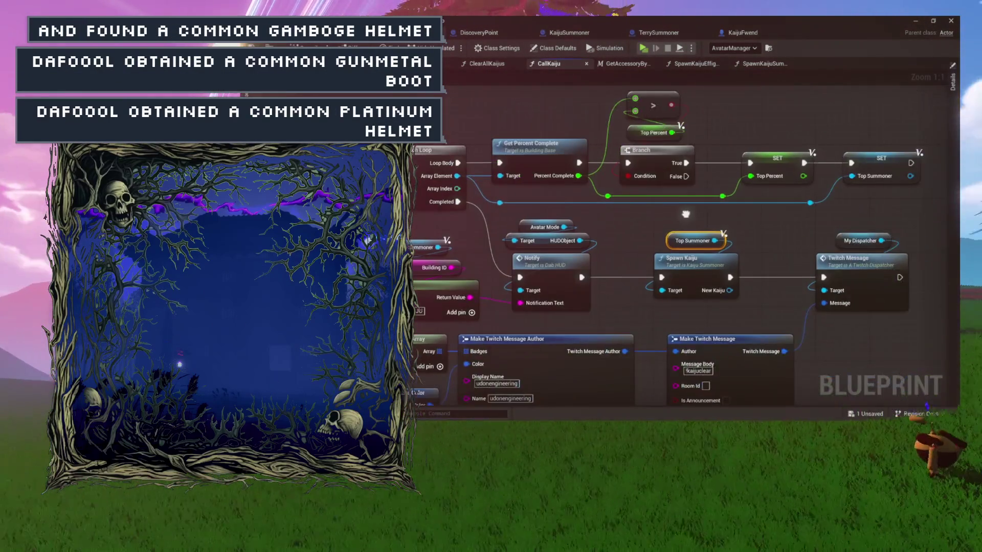
pyautogui.moveTo(701, 258); pyautogui.dragTo(638, 212)
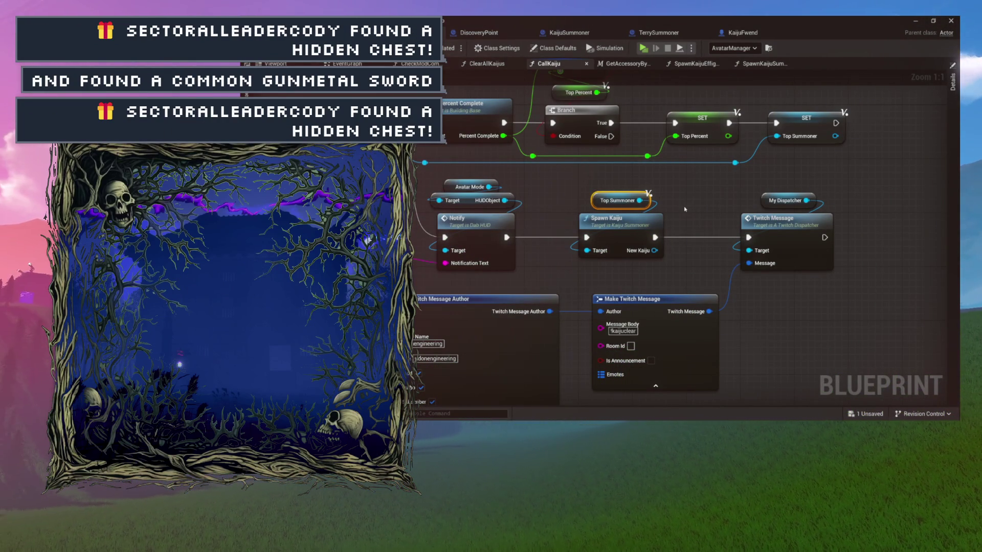
pyautogui.moveTo(795, 233); pyautogui.dragTo(793, 231)
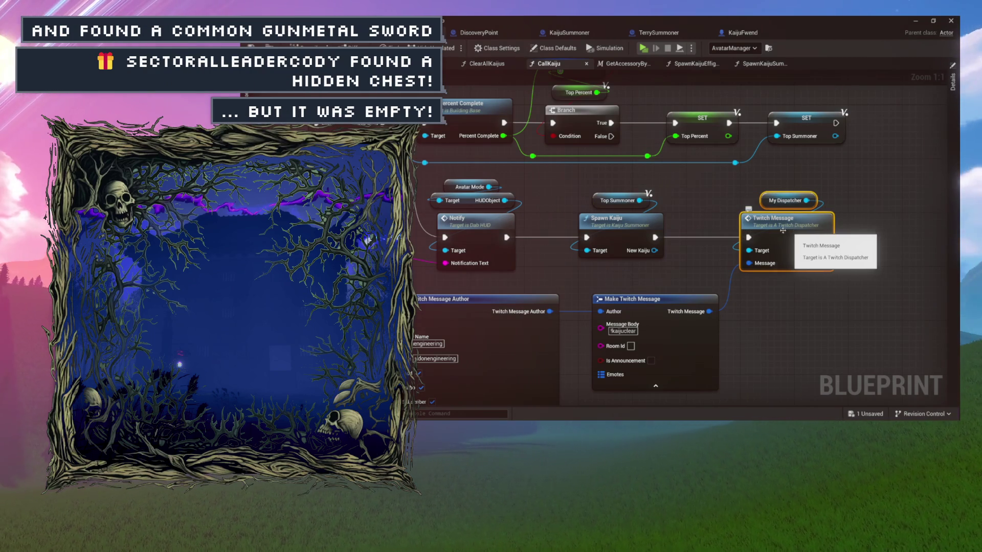
# - Delete the My Dispatcher, Twitch Message, Make Array, Make Color and message-author nodes
pyautogui.press('Delete')
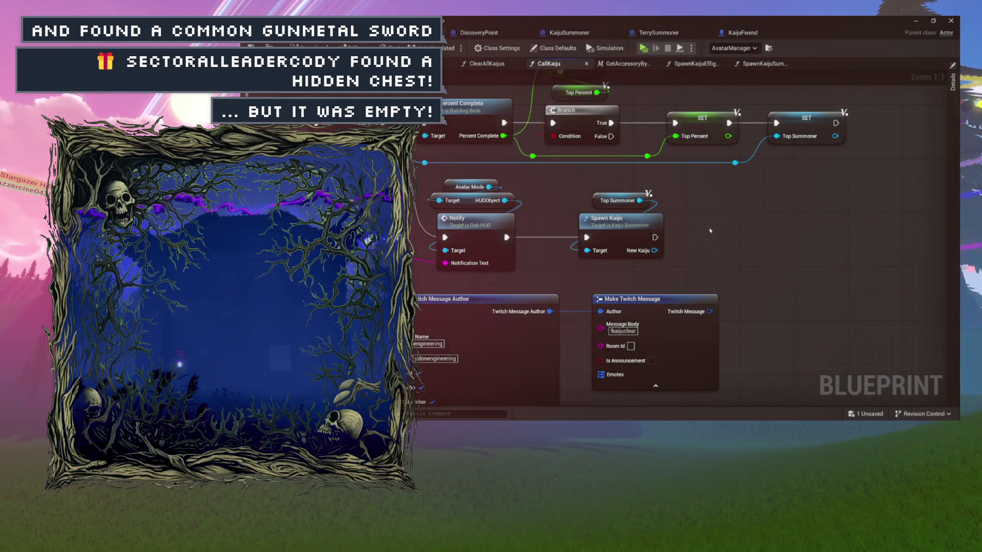
pyautogui.moveTo(708, 233); pyautogui.dragTo(821, 194)
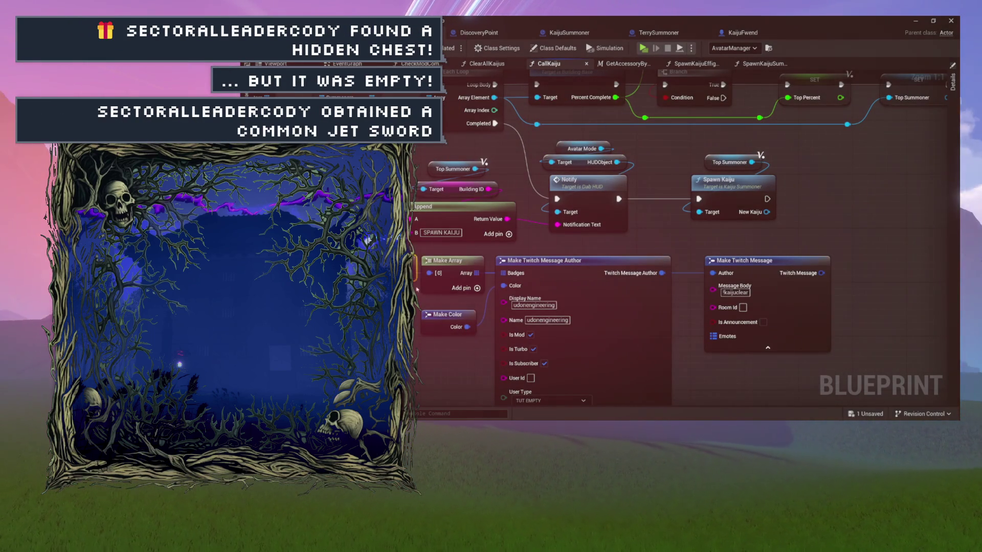
pyautogui.moveTo(734, 342)
pyautogui.mouseDown()
pyautogui.moveTo(656, 357)
pyautogui.moveTo(675, 345)
pyautogui.moveTo(742, 342)
pyautogui.mouseUp()
pyautogui.press('Delete')
pyautogui.moveTo(302, 215); pyautogui.dragTo(551, 249)
pyautogui.moveTo(532, 158); pyautogui.dragTo(691, 200)
pyautogui.moveTo(833, 178)
pyautogui.mouseDown()
pyautogui.moveTo(674, 182)
pyautogui.moveTo(674, 209)
pyautogui.mouseUp()
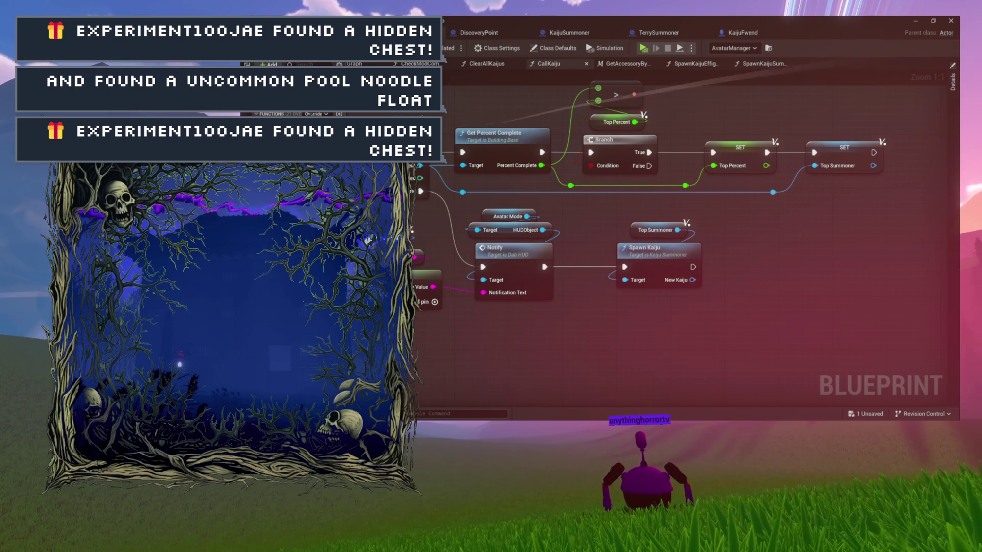
# - Add a For Each Loop over Summoners and run it right after Spawn Kaiju
pyautogui.moveTo(776, 247)
pyautogui.mouseDown()
pyautogui.moveTo(678, 249)
pyautogui.moveTo(677, 230)
pyautogui.moveTo(645, 236)
pyautogui.moveTo(658, 255)
pyautogui.mouseUp()
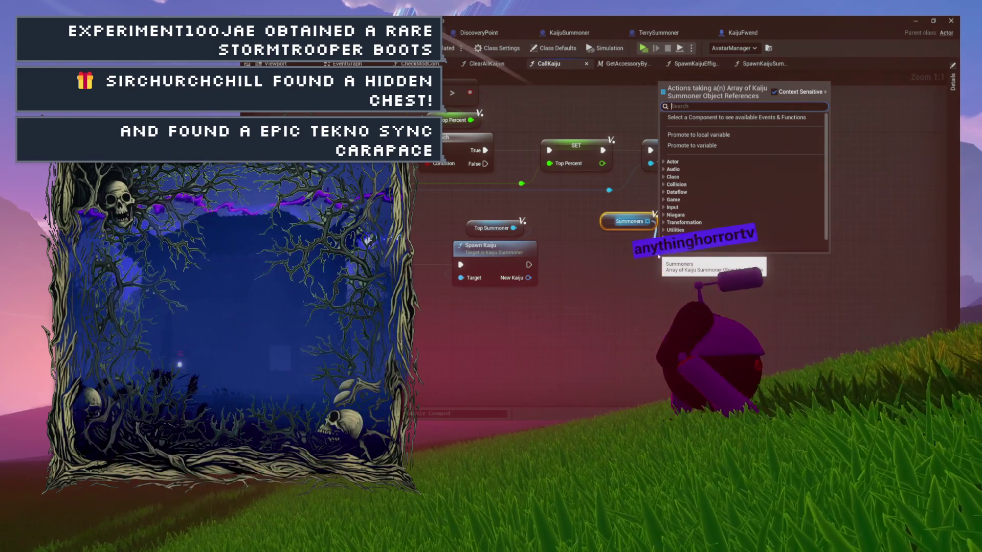
pyautogui.write('forea')
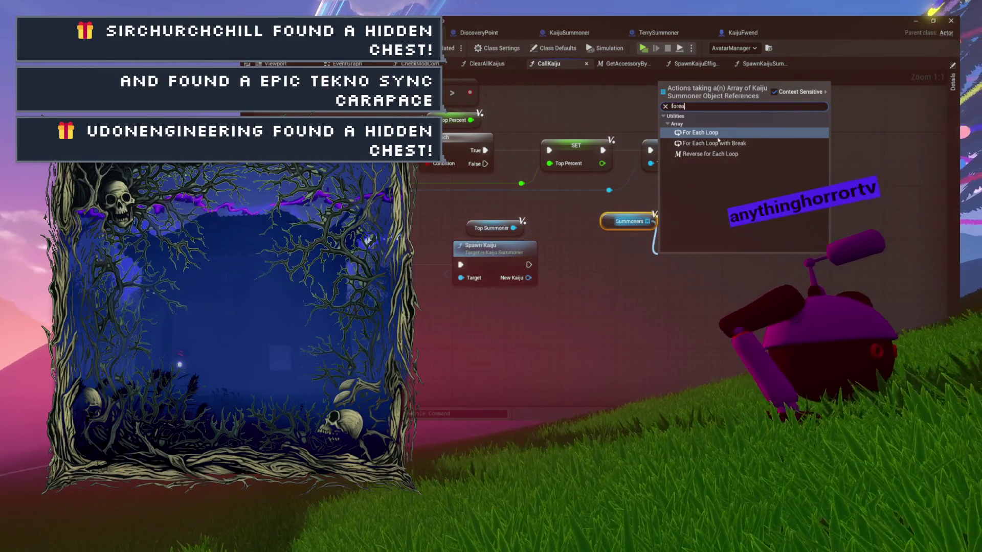
pyautogui.press('Return')
pyautogui.moveTo(619, 233); pyautogui.dragTo(581, 224)
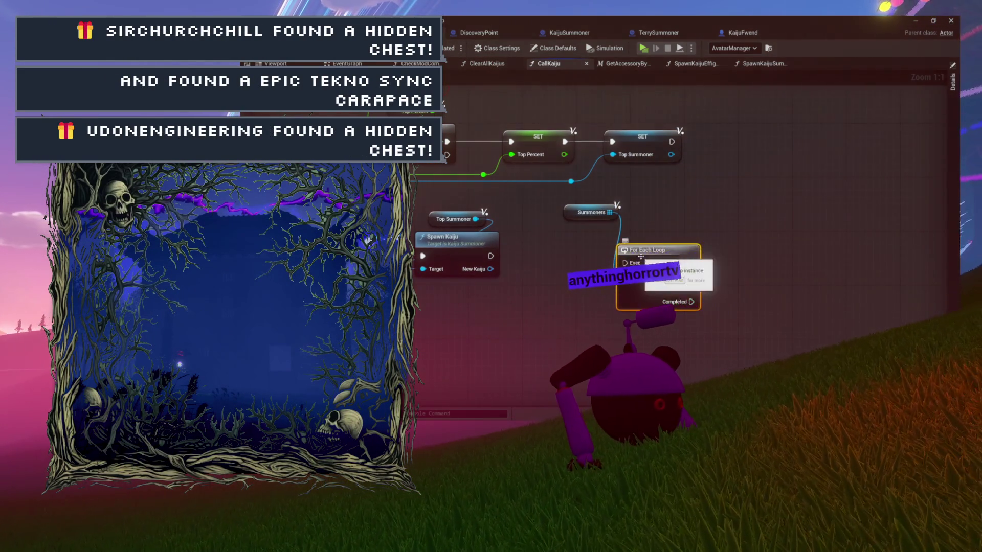
pyautogui.moveTo(647, 250); pyautogui.dragTo(588, 236)
pyautogui.moveTo(490, 256)
pyautogui.mouseDown()
pyautogui.moveTo(608, 243)
pyautogui.moveTo(594, 225)
pyautogui.moveTo(594, 237)
pyautogui.moveTo(504, 235)
pyautogui.mouseUp()
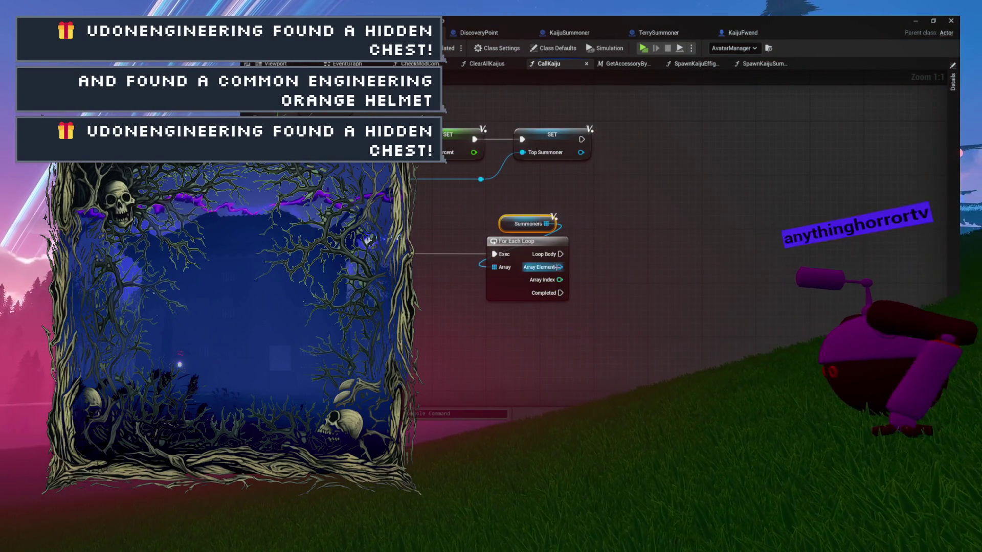
# - Destroy each summoner Array Element with Destroy Actor in the Loop Body
pyautogui.moveTo(559, 266); pyautogui.dragTo(618, 250)
pyautogui.write('destroy')
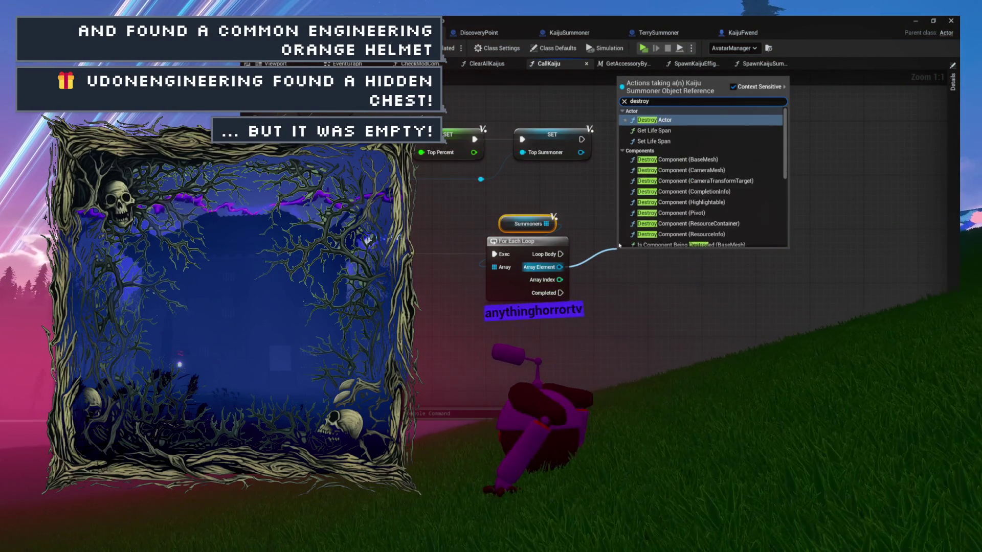
pyautogui.press('Return')
pyautogui.moveTo(560, 254)
pyautogui.mouseDown()
pyautogui.moveTo(622, 267)
pyautogui.moveTo(632, 250)
pyautogui.moveTo(612, 244)
pyautogui.moveTo(620, 226)
pyautogui.moveTo(655, 217)
pyautogui.mouseUp()
pyautogui.rightClick(620, 250)
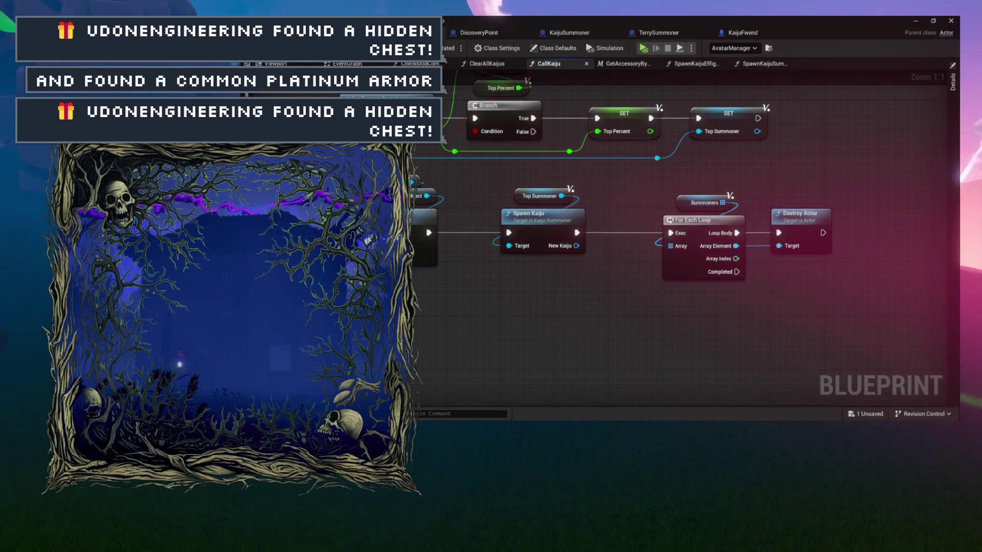
pyautogui.hotkey('ctrl', 'Tab')
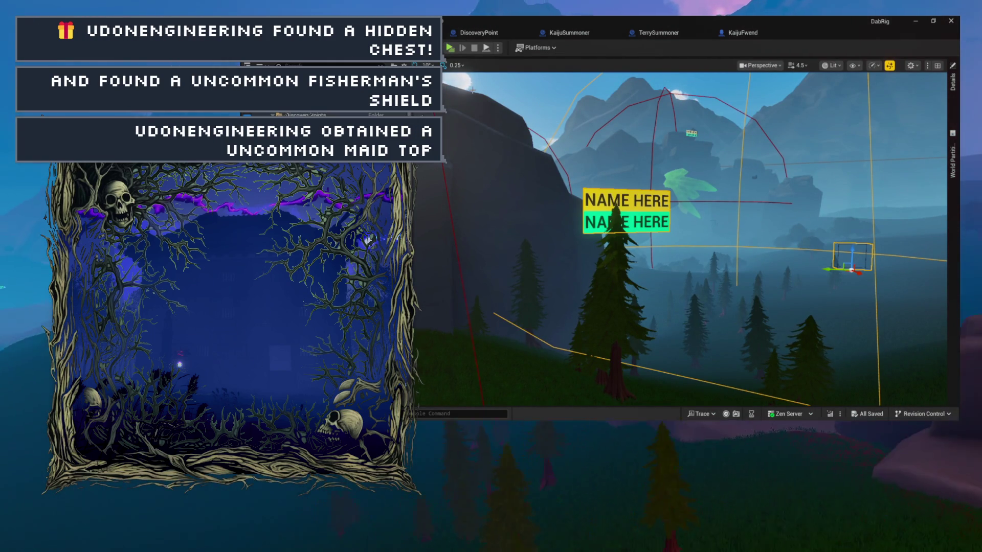
# - Play-test the level in a separate preview window
pyautogui.click(450, 48)
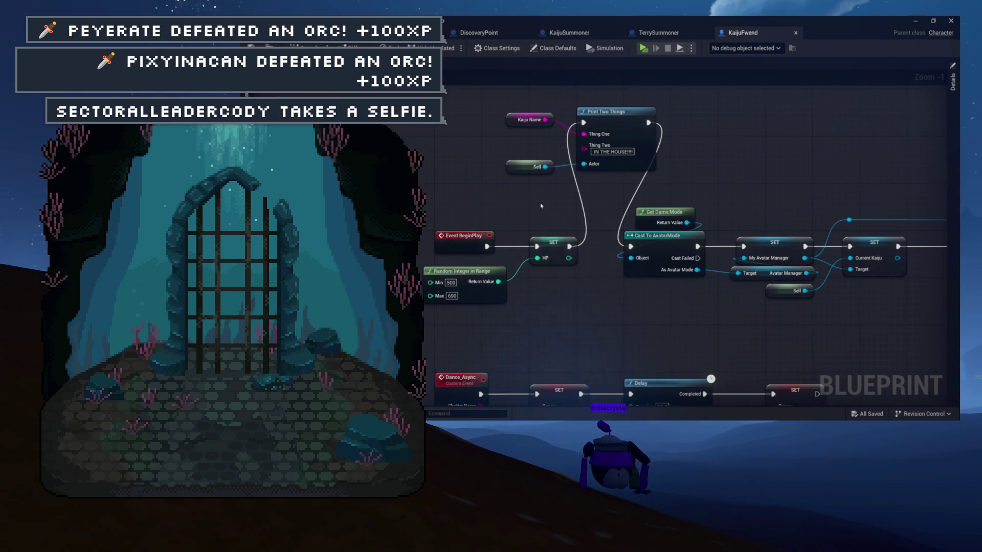
# - Connect KaijuFwend's HP SET node to Cast To AvatarMode, then view TerrySummoner's defaults
pyautogui.moveTo(612, 249); pyautogui.dragTo(631, 247)
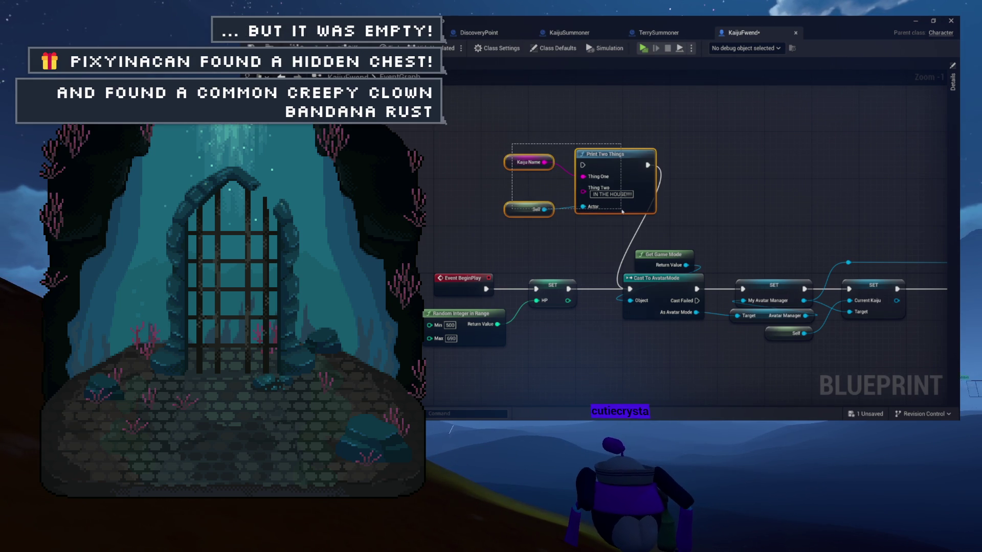
pyautogui.moveTo(626, 207); pyautogui.dragTo(510, 173)
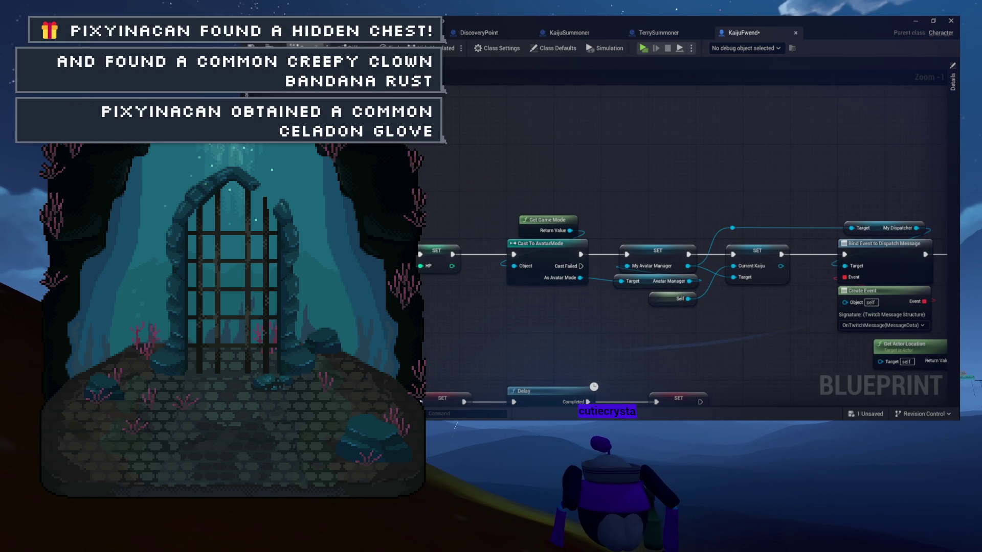
pyautogui.moveTo(630, 184); pyautogui.dragTo(535, 152)
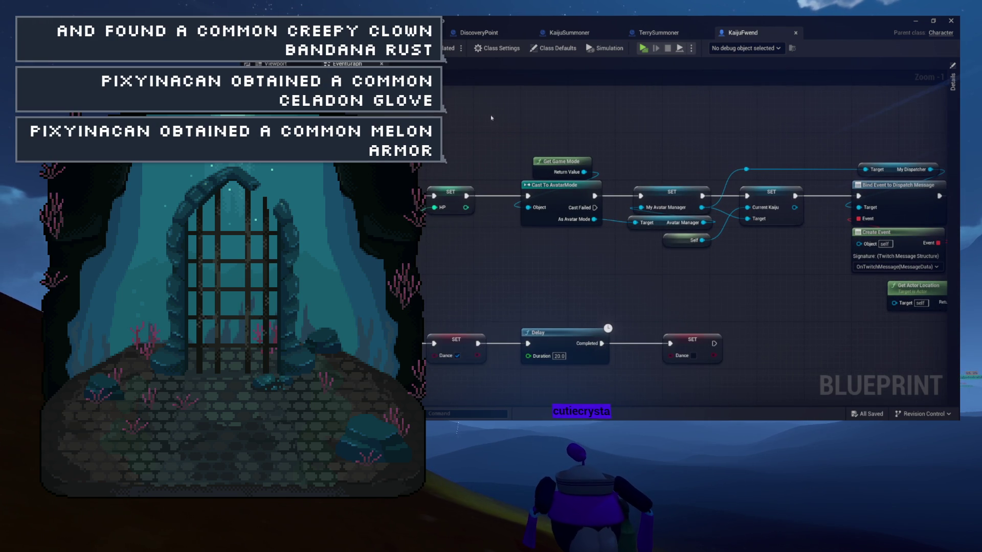
pyautogui.click(671, 34)
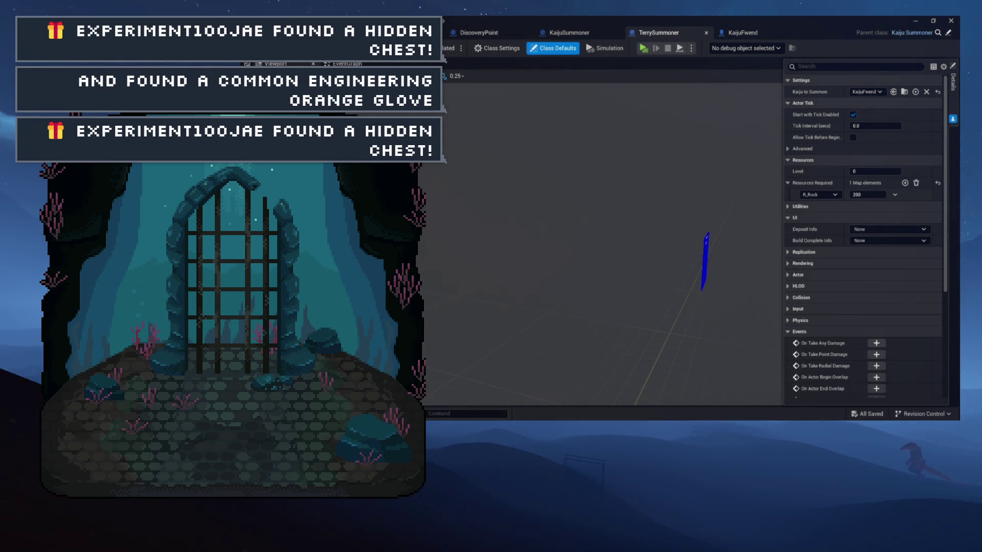
# - Return to the DabRig level viewport showing the 'NAME HERE' nameplates over the hillside
pyautogui.hotkey('ctrl', 'Tab')
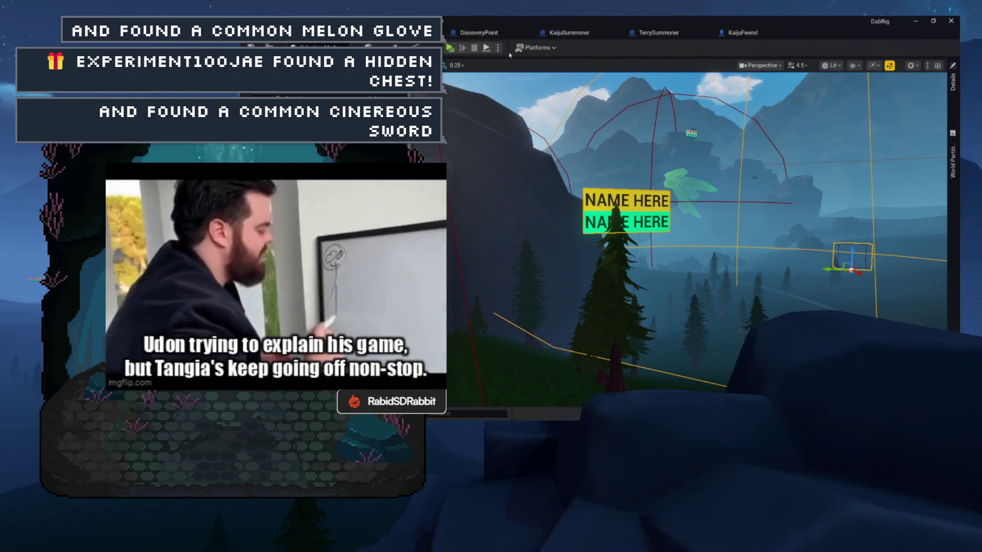
pyautogui.click(479, 32)
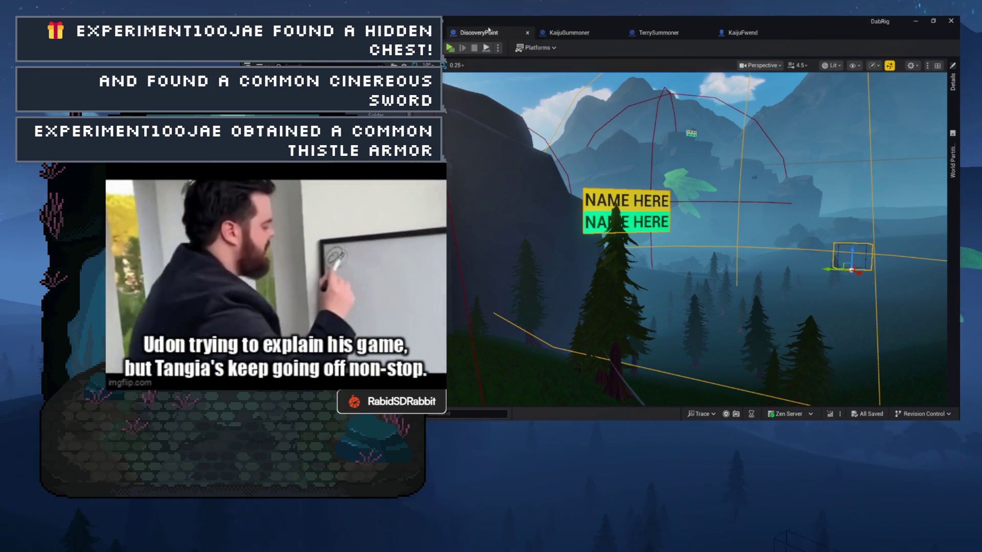
# - Inspect CheckRegisterPoint's Cast, Branch, Check Accessory Unlock and nameplate nodes, then view GetFriendlyName
pyautogui.scroll(3, 562, 174)
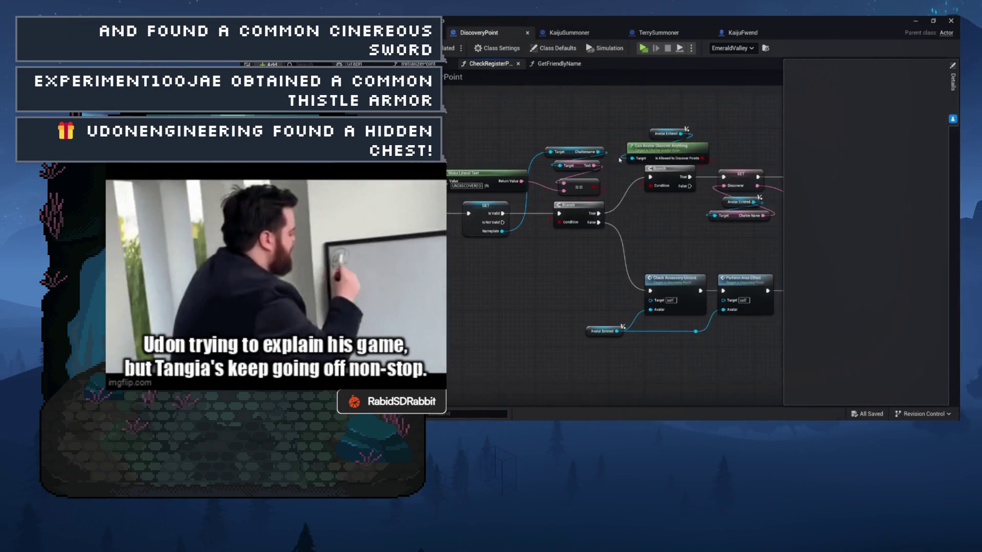
pyautogui.moveTo(506, 182)
pyautogui.mouseDown()
pyautogui.moveTo(640, 154)
pyautogui.moveTo(504, 158)
pyautogui.moveTo(549, 161)
pyautogui.mouseUp()
pyautogui.moveTo(480, 152)
pyautogui.mouseDown()
pyautogui.moveTo(415, 154)
pyautogui.moveTo(721, 153)
pyautogui.mouseUp()
pyautogui.moveTo(424, 381)
pyautogui.mouseDown()
pyautogui.moveTo(635, 374)
pyautogui.moveTo(690, 266)
pyautogui.moveTo(769, 187)
pyautogui.moveTo(866, 189)
pyautogui.moveTo(802, 212)
pyautogui.mouseUp()
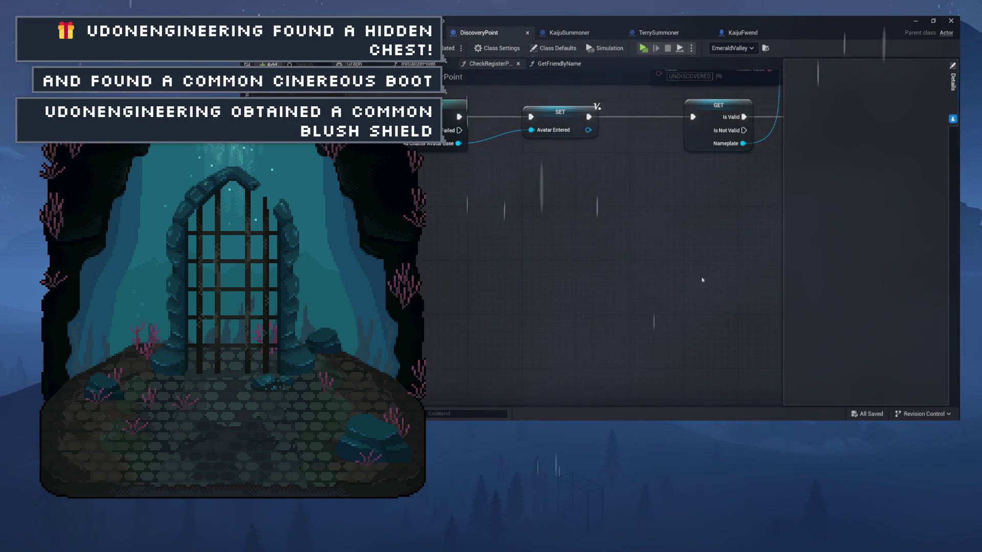
pyautogui.moveTo(717, 283); pyautogui.dragTo(792, 362)
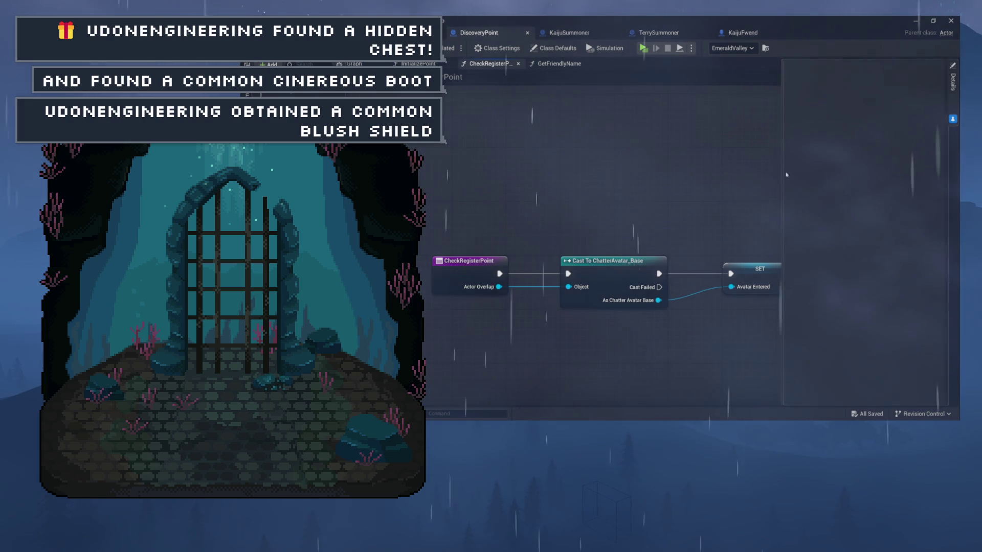
pyautogui.moveTo(797, 264); pyautogui.dragTo(658, 260)
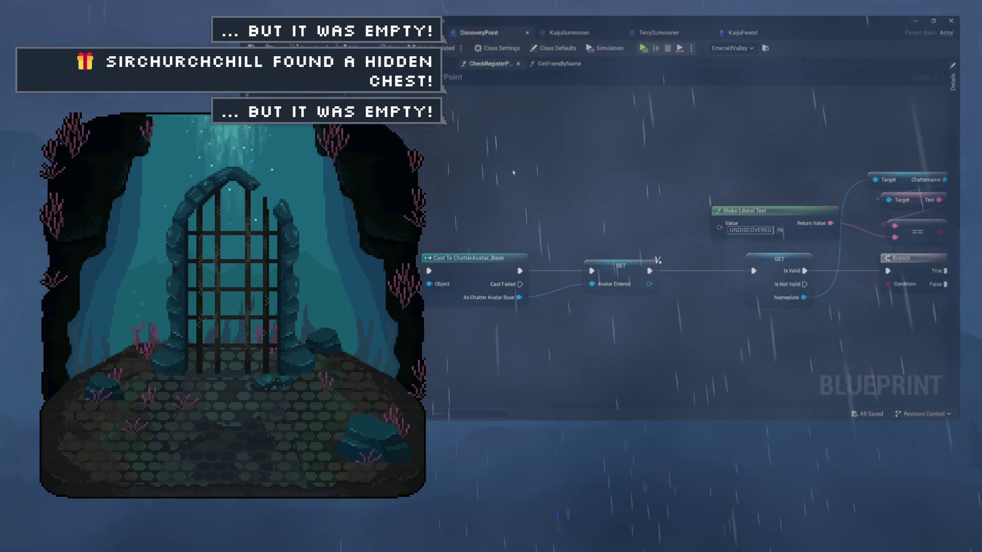
pyautogui.moveTo(550, 177); pyautogui.dragTo(477, 138)
pyautogui.click(559, 64)
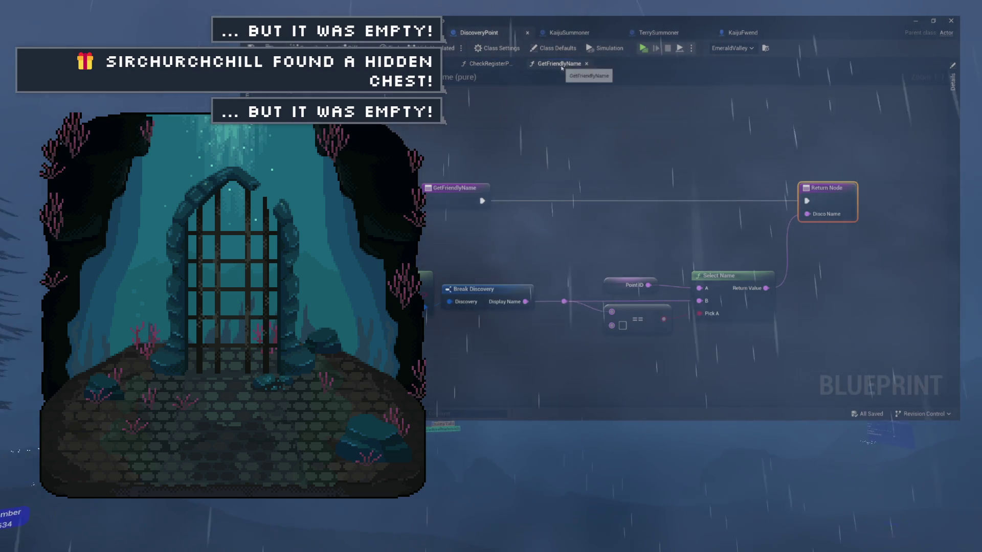
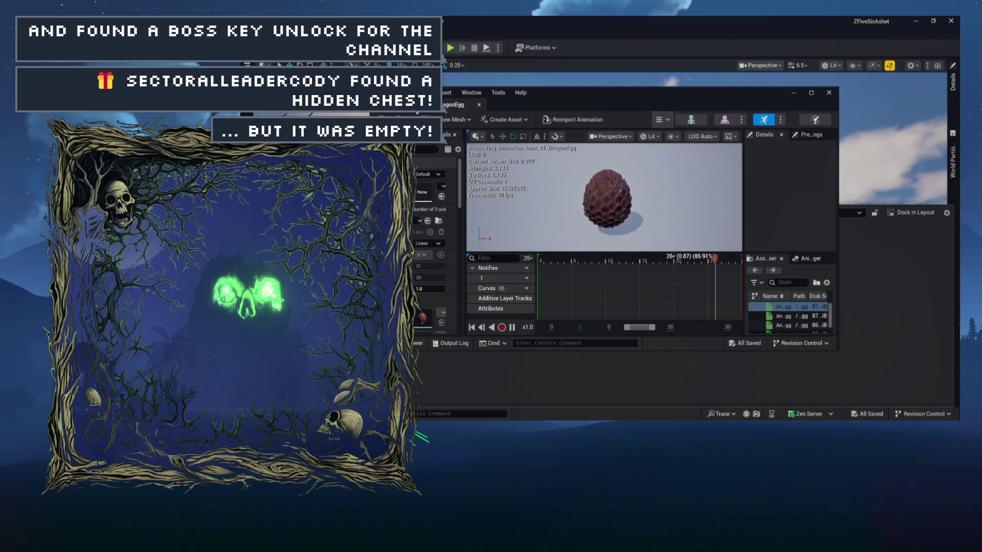
# - Close the Anim_01_DragonEgg animation editor to return to the Meshes > Static egg meshes
pyautogui.click(811, 92)
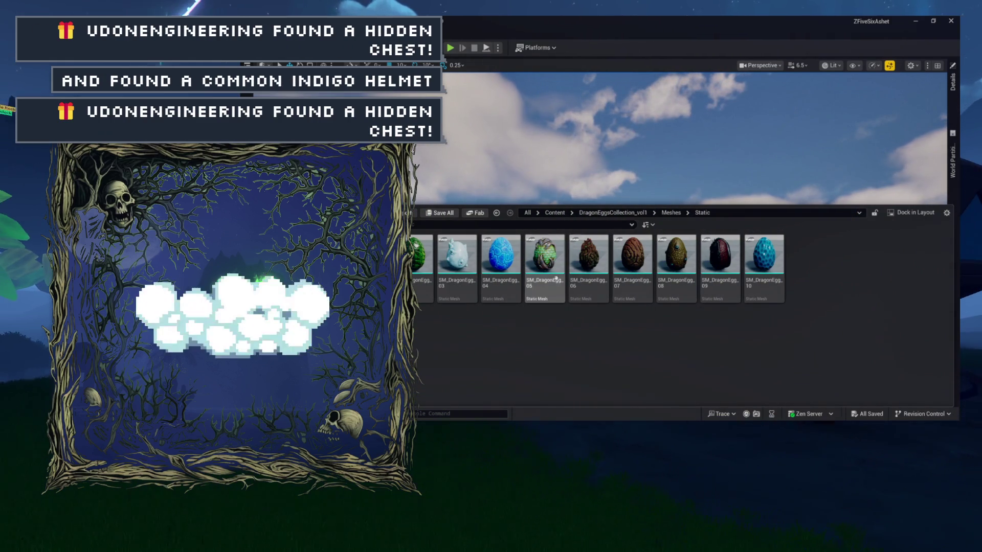
pyautogui.click(416, 306)
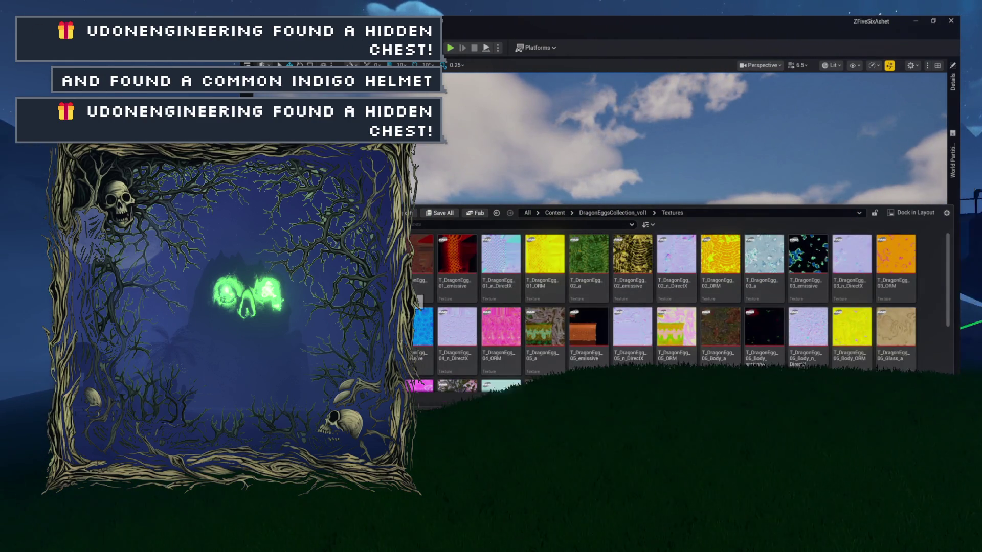
pyautogui.click(416, 303)
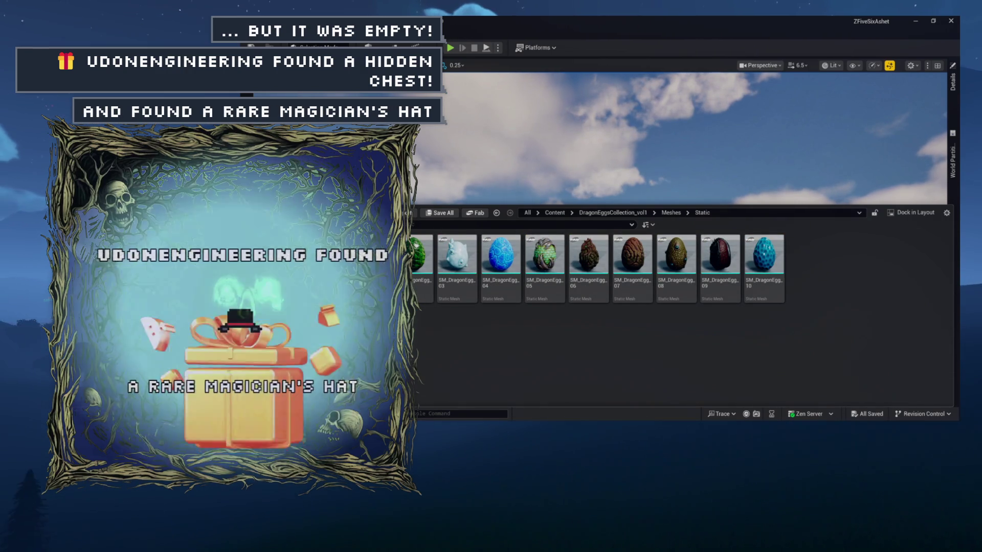
pyautogui.click(404, 292)
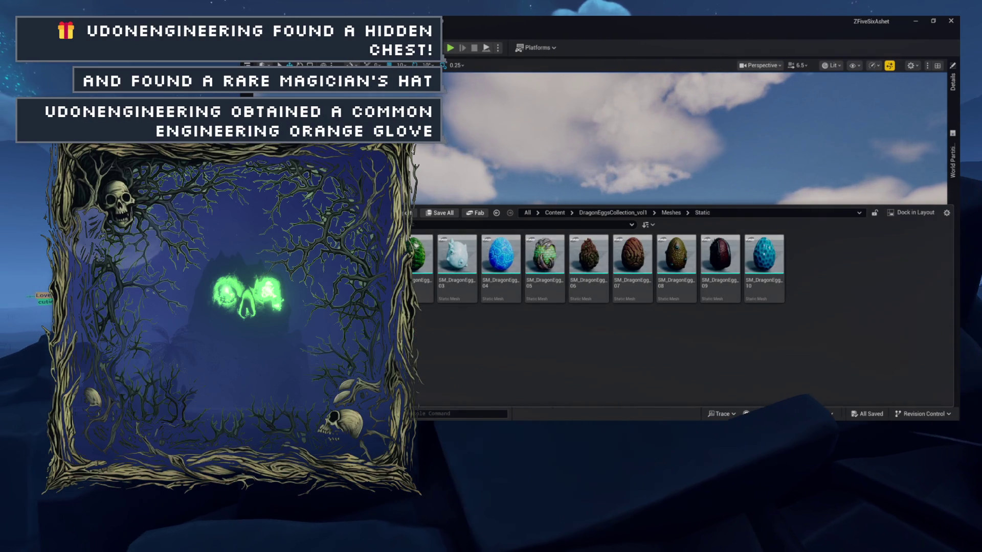
pyautogui.doubleClick(416, 301)
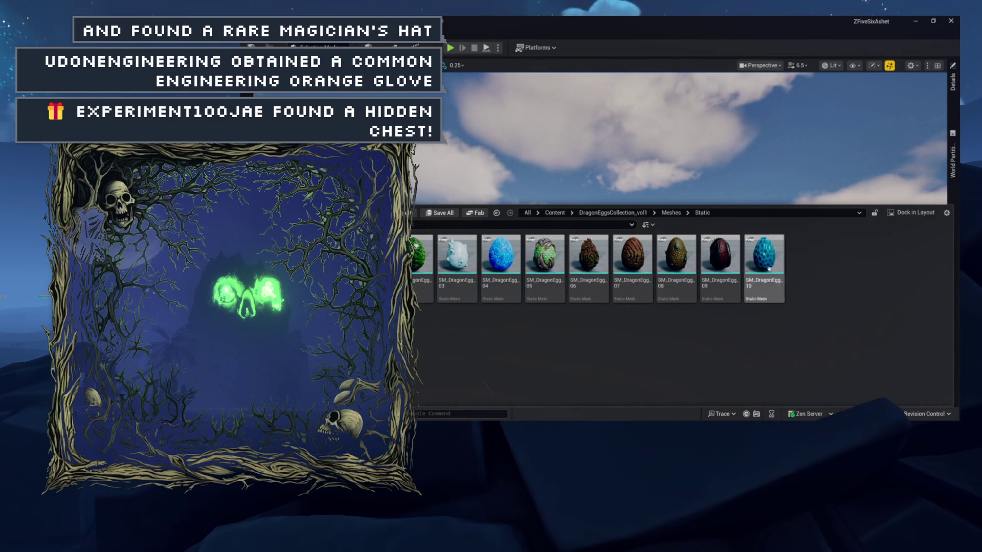
pyautogui.click(358, 245)
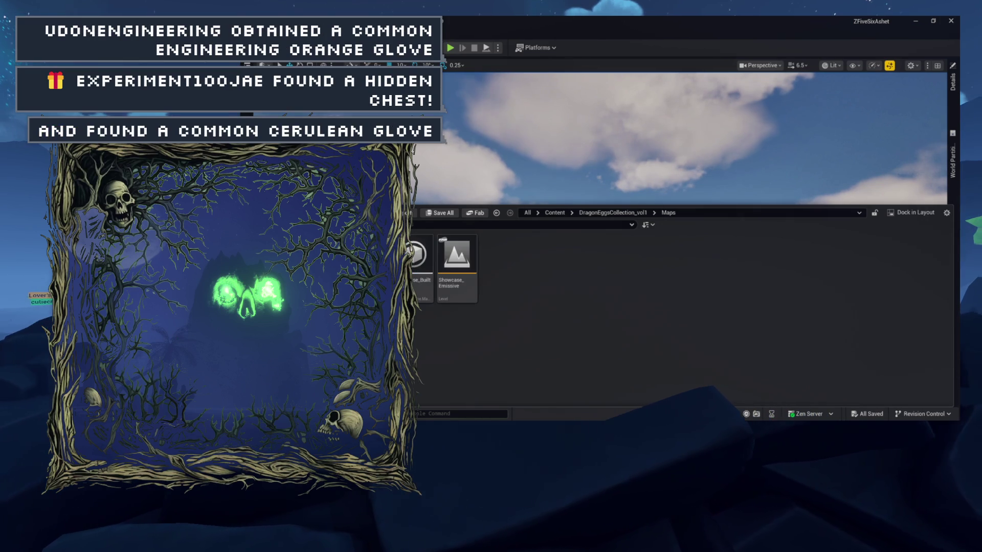
pyautogui.click(358, 256)
pyautogui.click(363, 266)
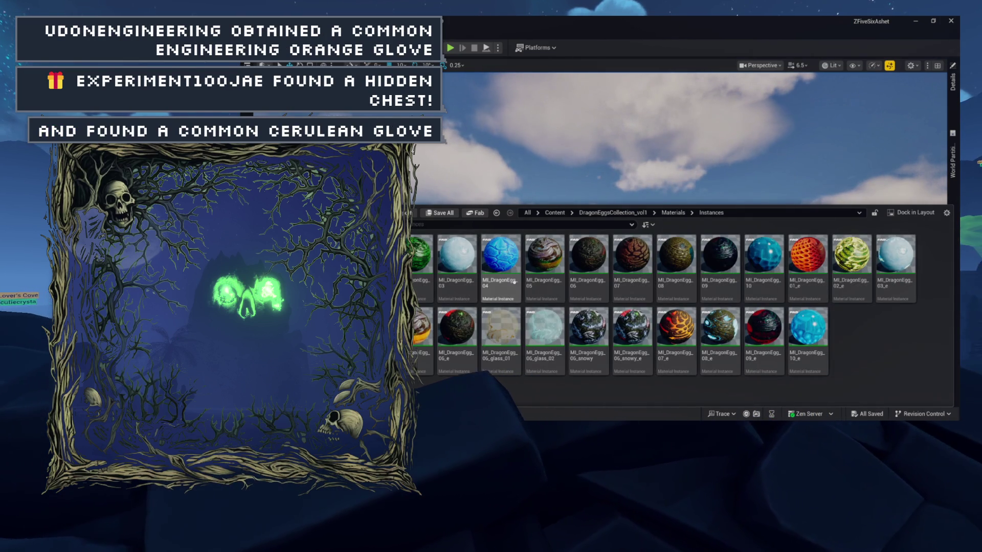
pyautogui.click(358, 256)
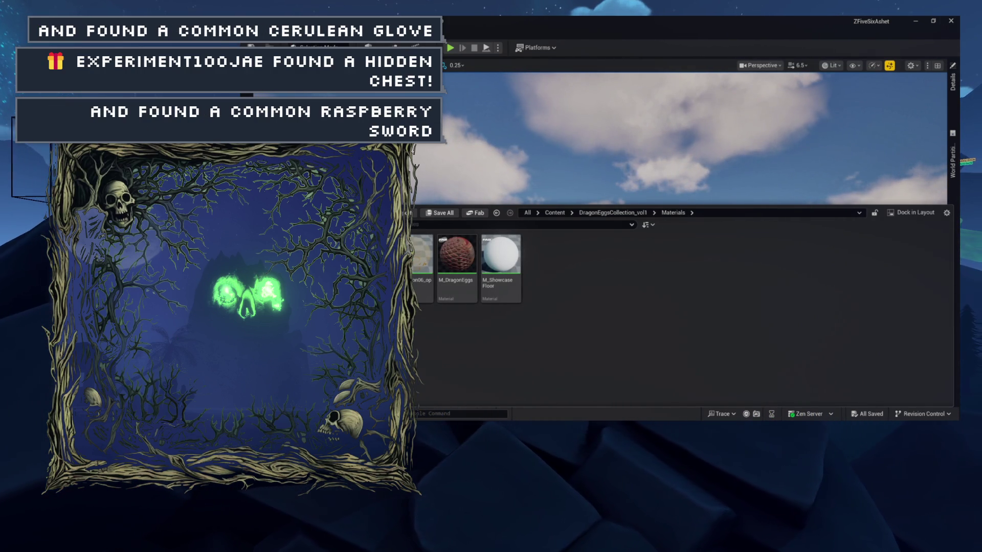
pyautogui.click(358, 266)
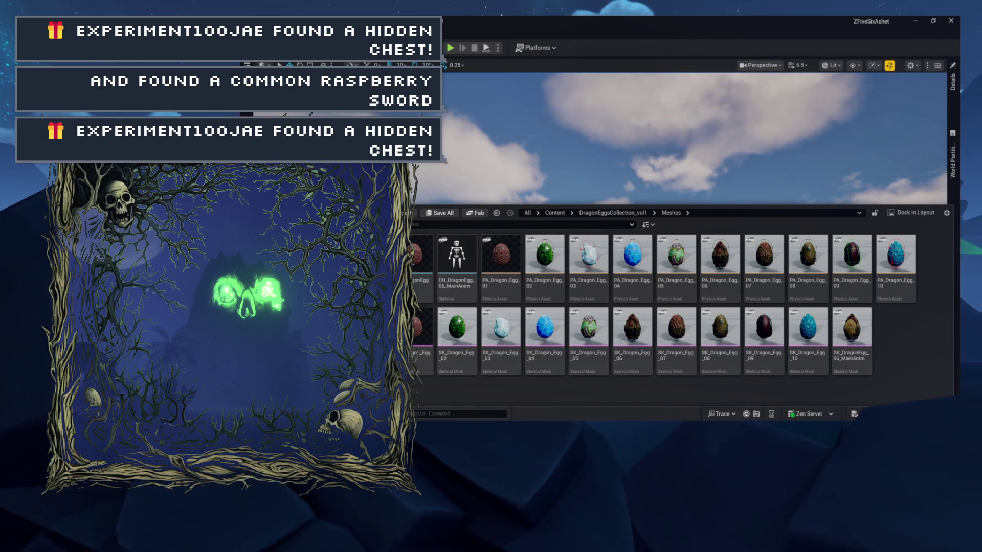
pyautogui.doubleClick(369, 256)
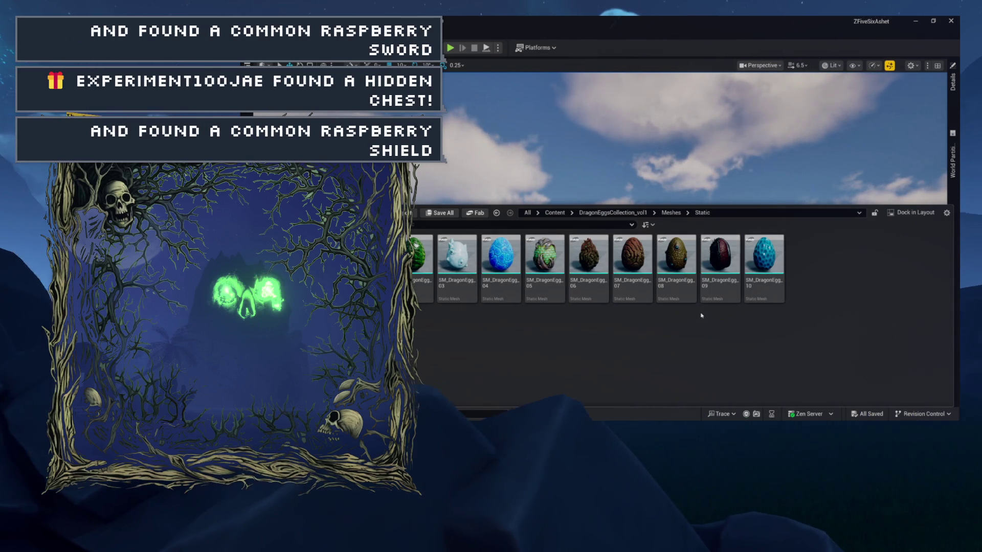
# - Create the M_DragonEggMat material, open its empty graph, and browse to the egg Textures folder
pyautogui.rightClick(813, 328)
pyautogui.moveTo(872, 260)
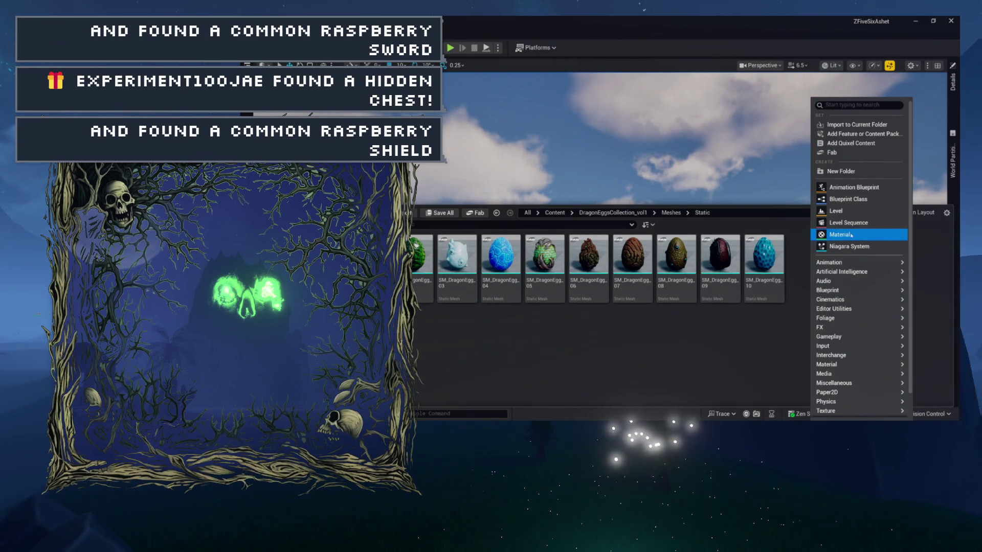
pyautogui.press('Escape')
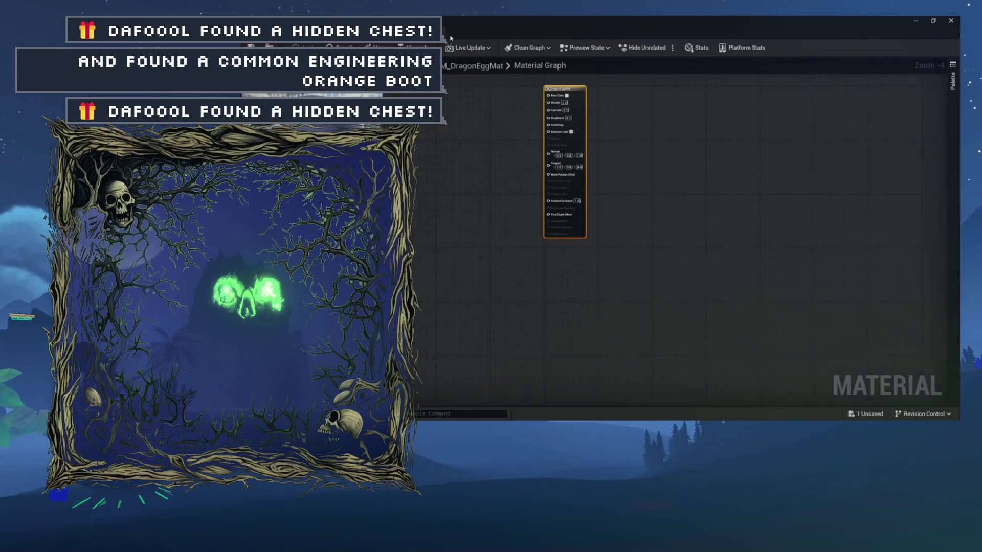
pyautogui.moveTo(443, 264)
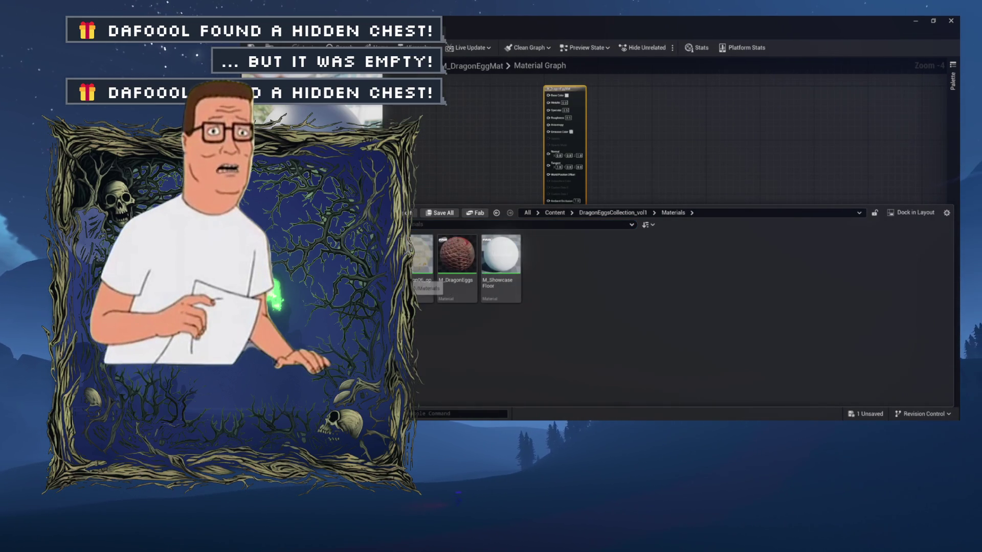
pyautogui.doubleClick(421, 254)
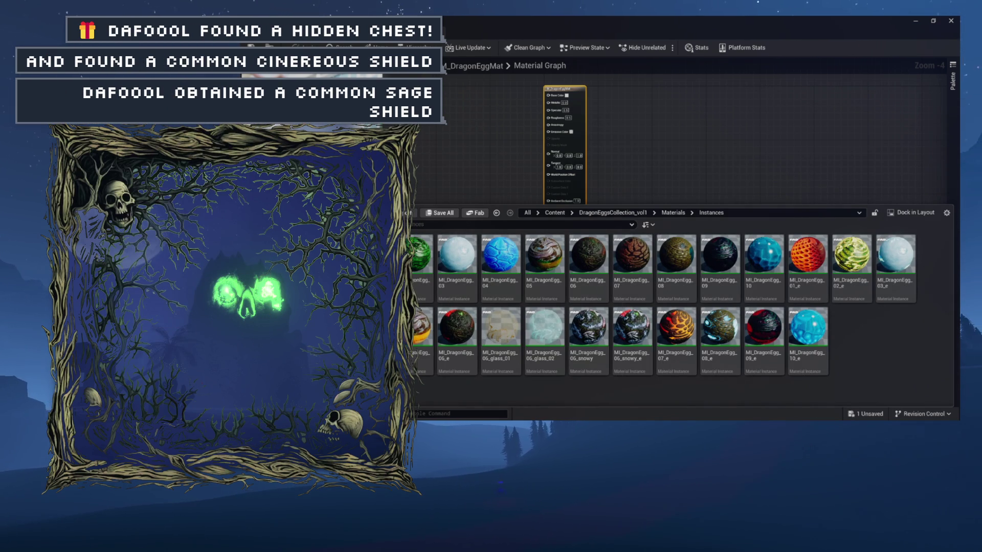
pyautogui.click(358, 287)
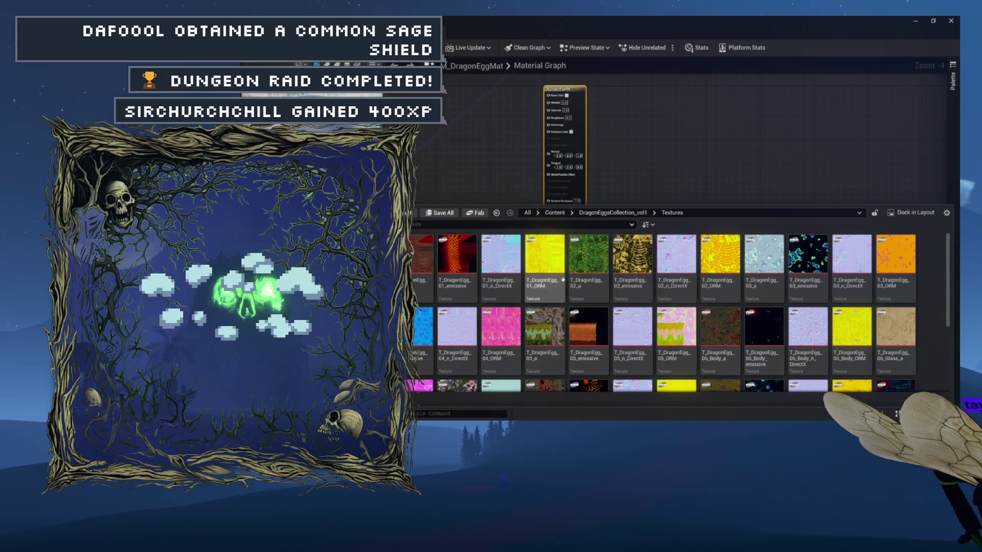
# - Open the 4096x4096 T_DragonEgg_01_emissive texture, zoom its preview, then return to M_DragonEggMat
pyautogui.doubleClick(457, 258)
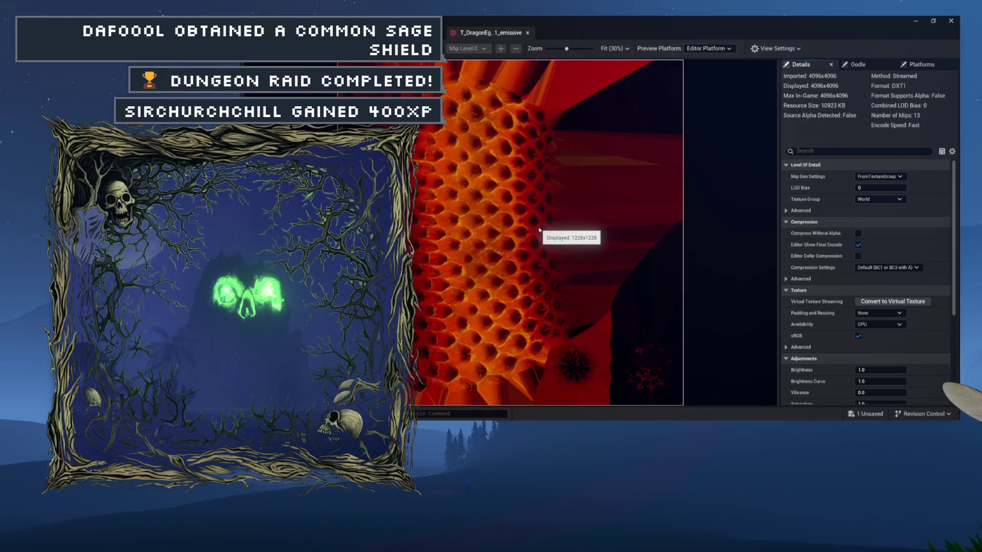
pyautogui.scroll(5, 540, 232)
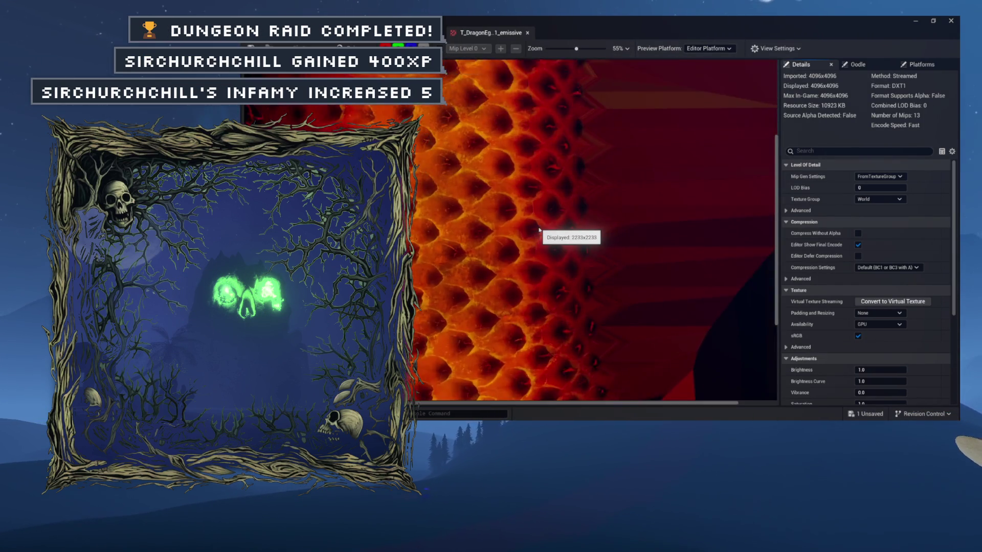
pyautogui.scroll(12, 540, 231)
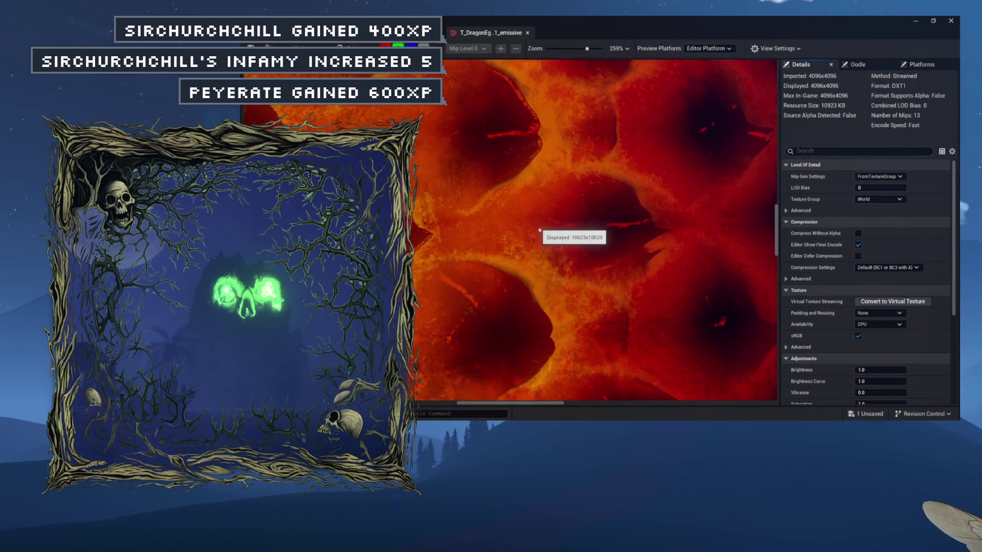
pyautogui.scroll(-12, 539, 231)
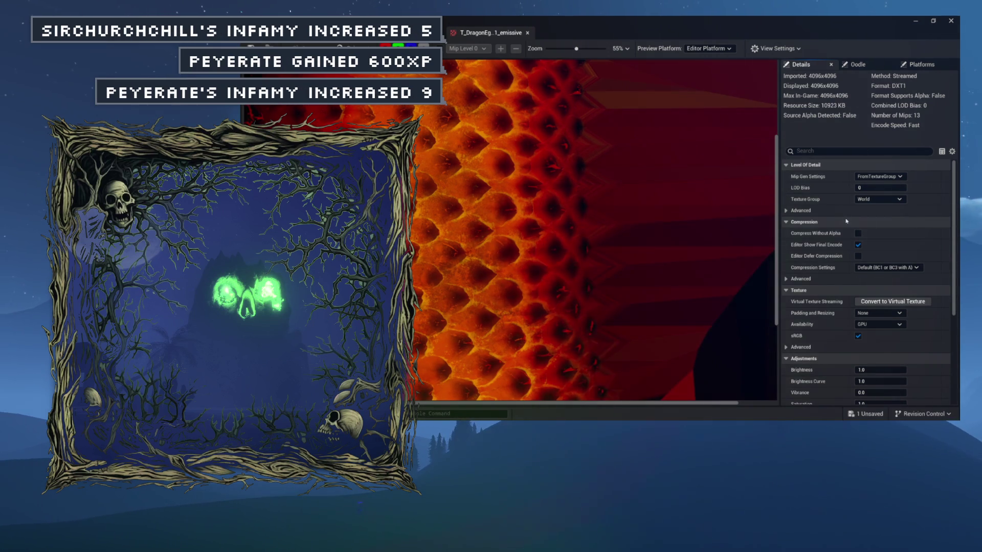
pyautogui.scroll(-5, 847, 221)
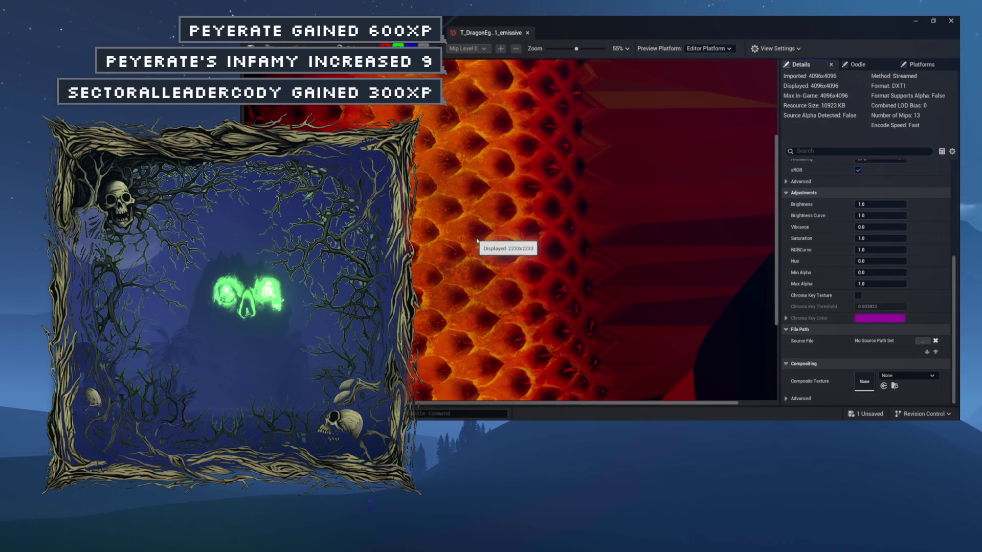
pyautogui.click(425, 32)
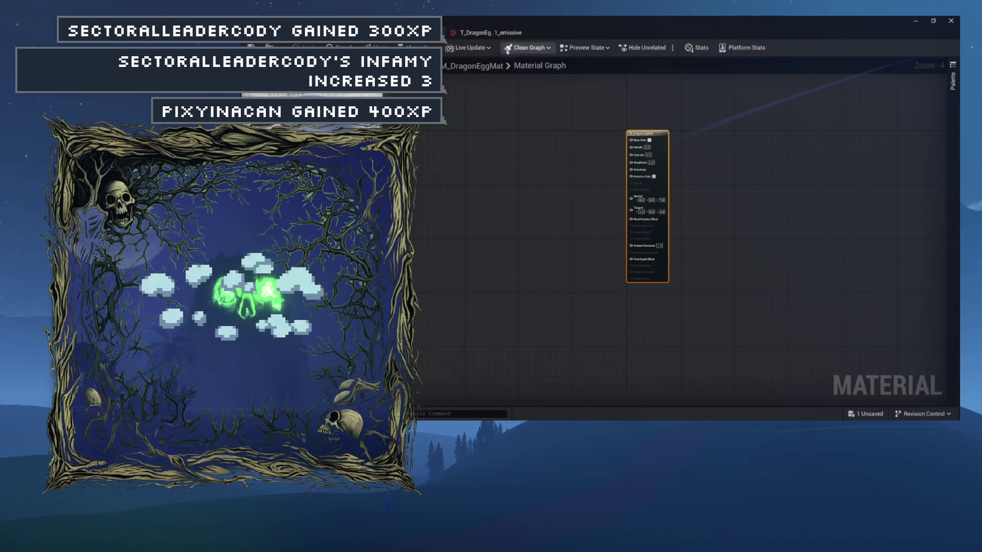
# - Add T_DragonEgg_01_a as a Texture Sample node and wire its RGB into Base Color
pyautogui.click(490, 33)
pyautogui.click(425, 33)
pyautogui.hotkey('ctrl', 'space')
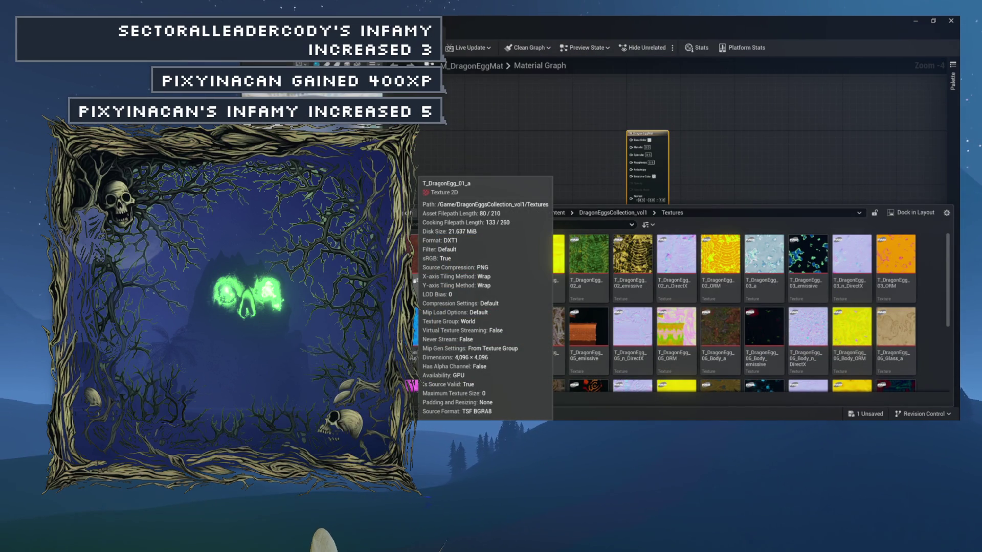
pyautogui.click(457, 322)
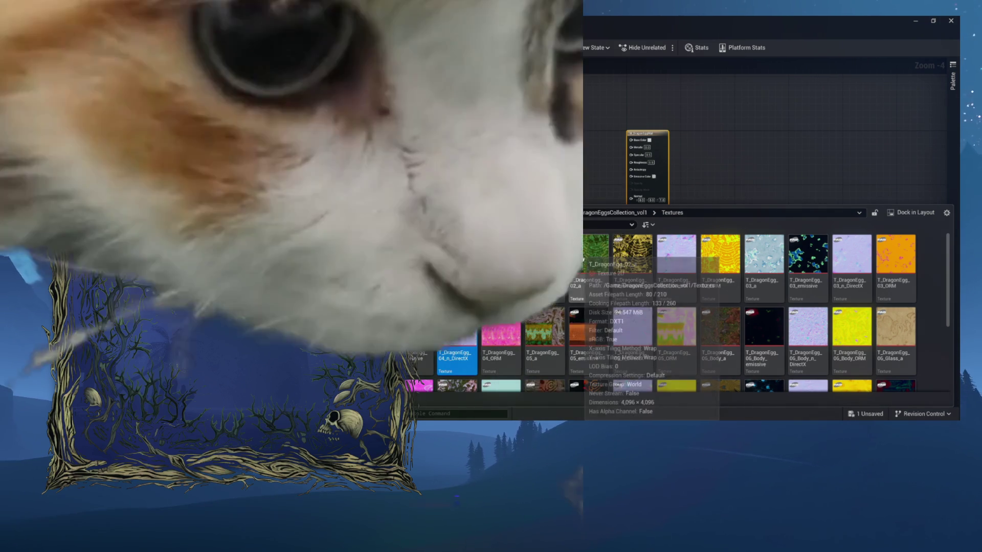
pyautogui.click(622, 259)
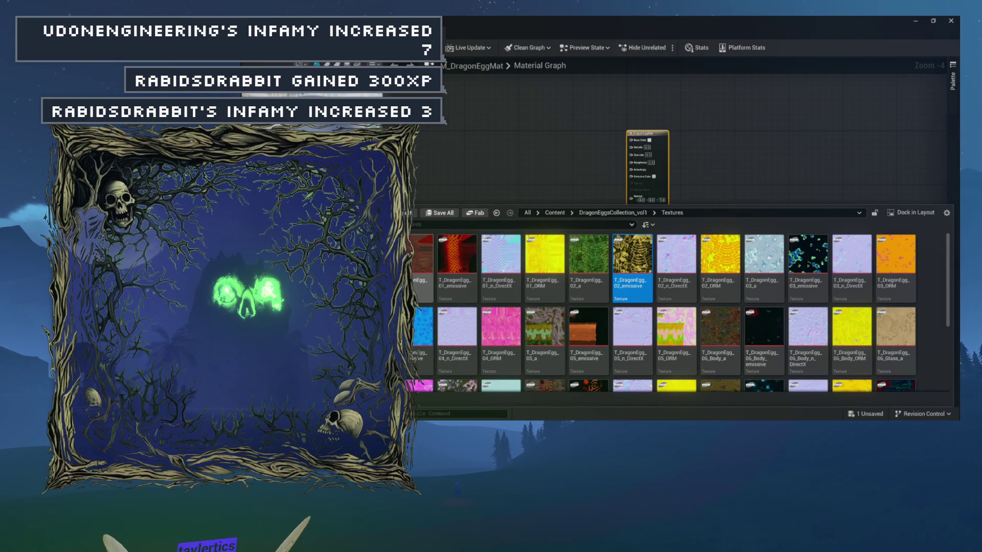
pyautogui.moveTo(420, 204); pyautogui.dragTo(432, 125)
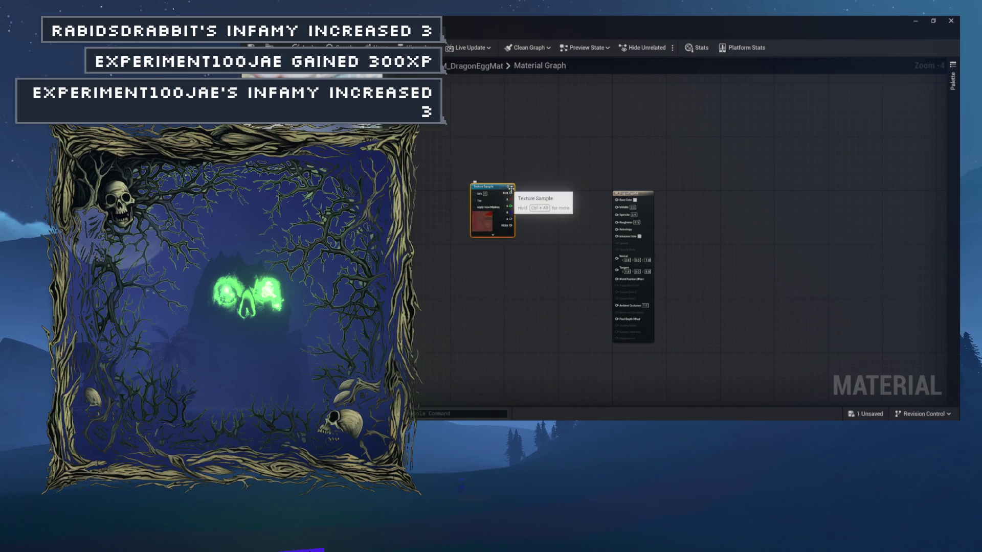
pyautogui.scroll(4, 450, 175)
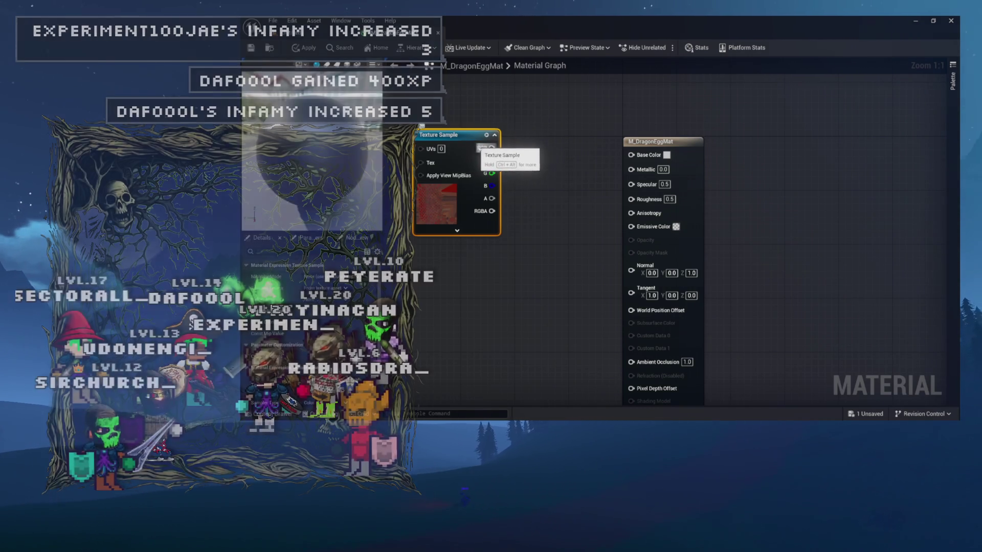
pyautogui.moveTo(492, 148); pyautogui.dragTo(631, 155)
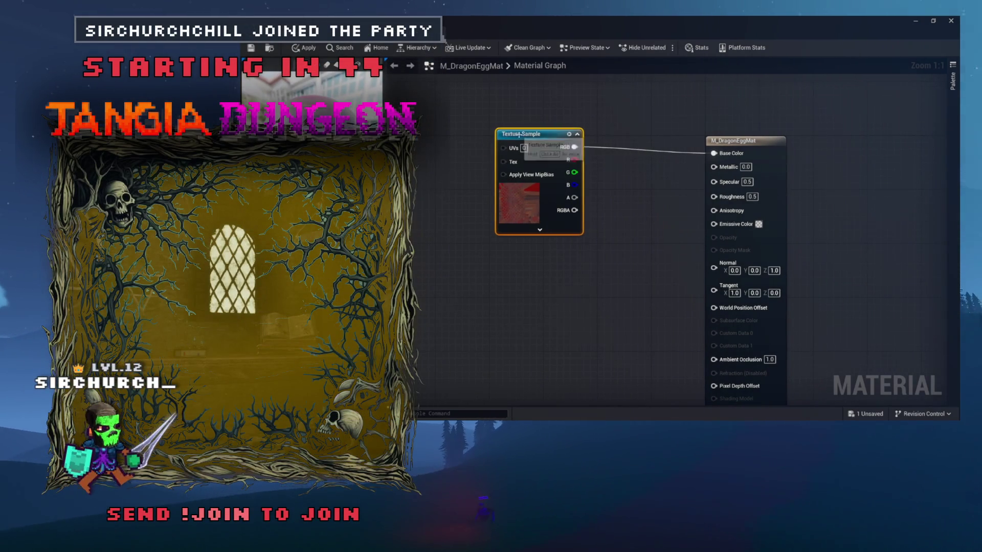
pyautogui.rightClick(560, 143)
# - Make the Base Color texture a parameter named BaseTex and move it further left
pyautogui.click(580, 169)
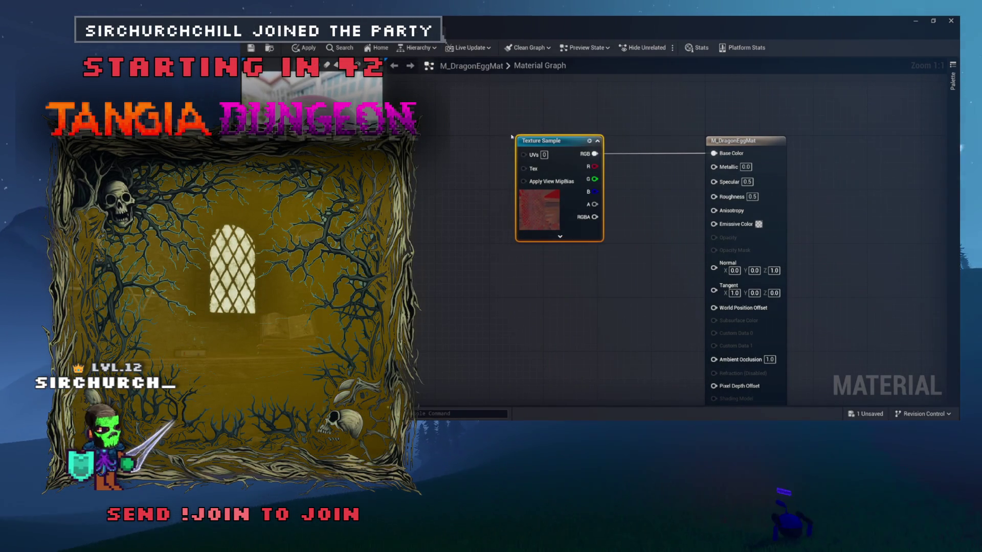
pyautogui.rightClick(560, 148)
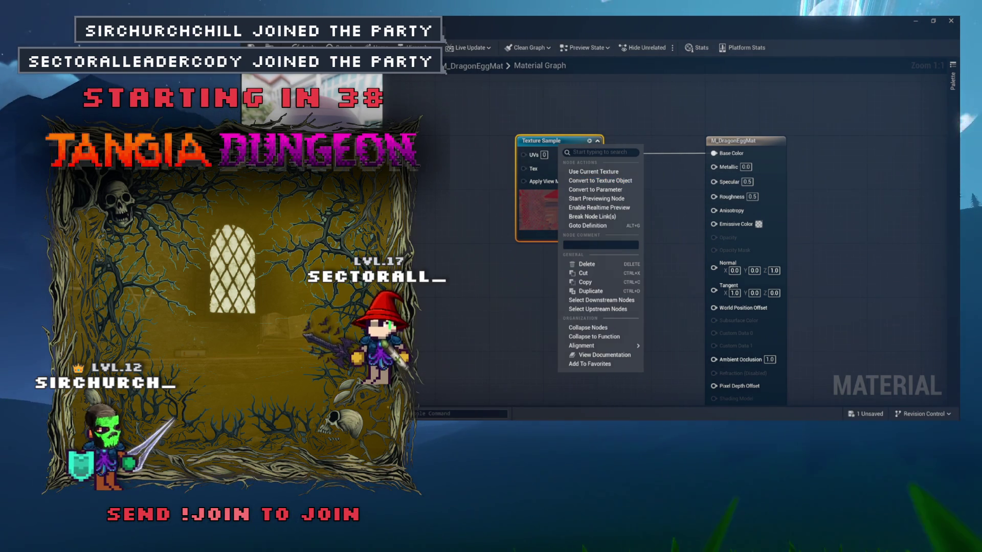
pyautogui.press('Escape')
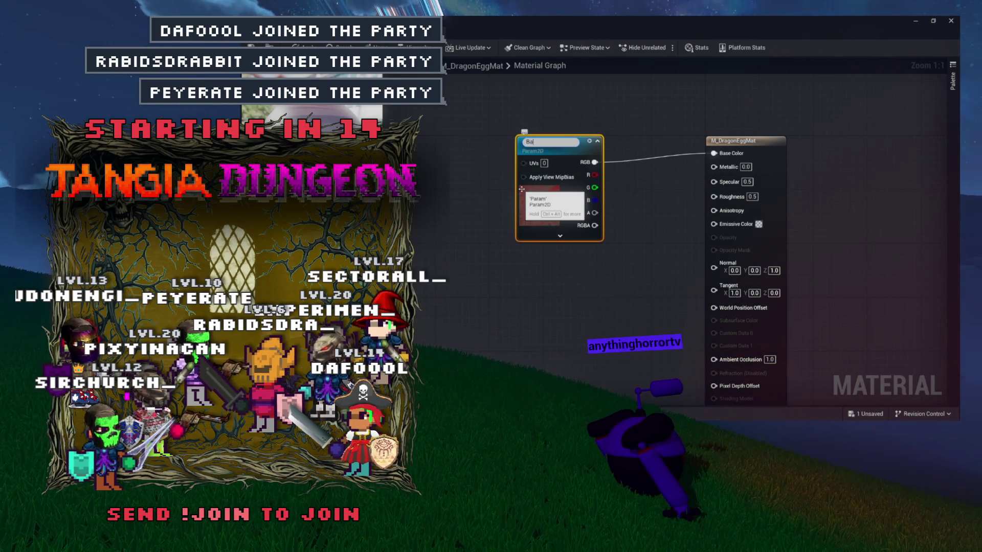
pyautogui.write('TE')
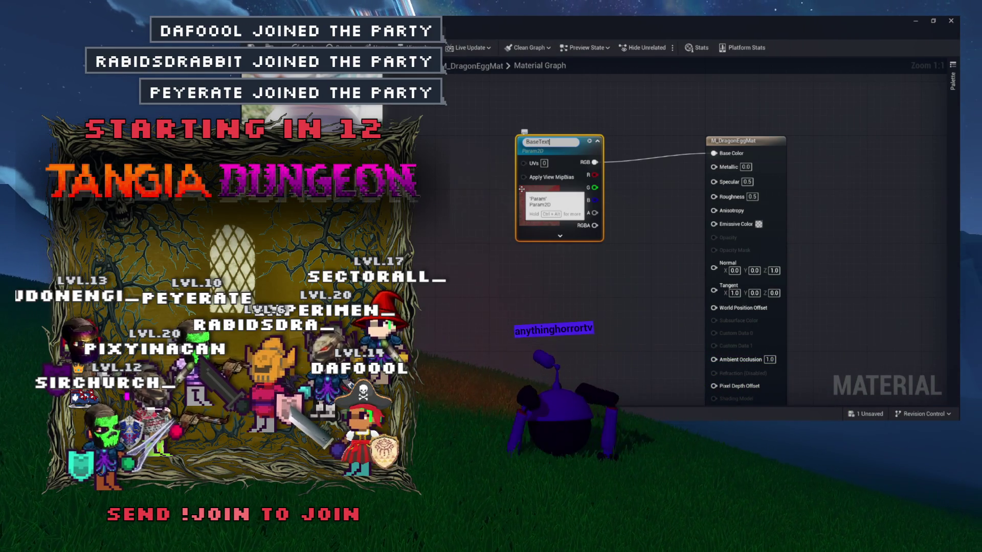
pyautogui.press('Return')
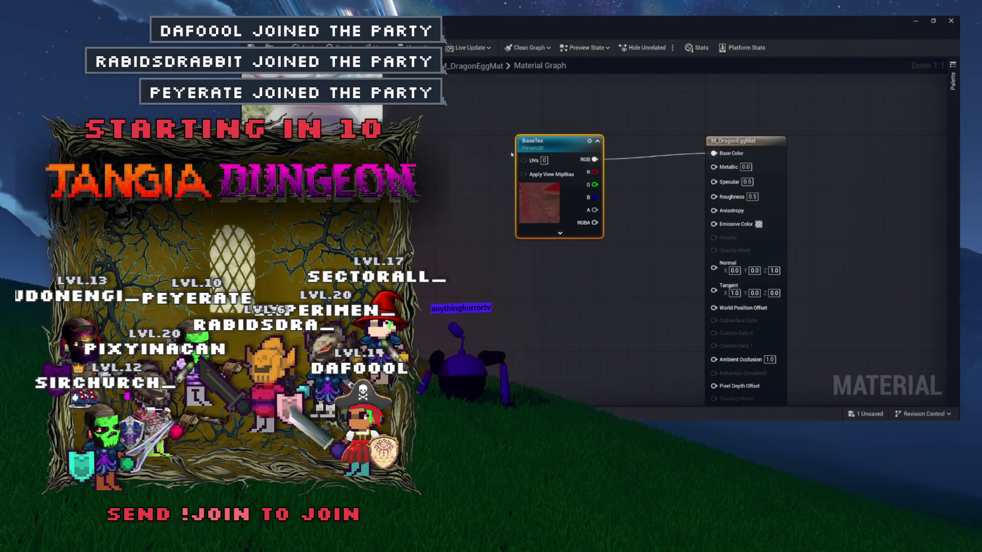
pyautogui.moveTo(560, 146); pyautogui.dragTo(500, 139)
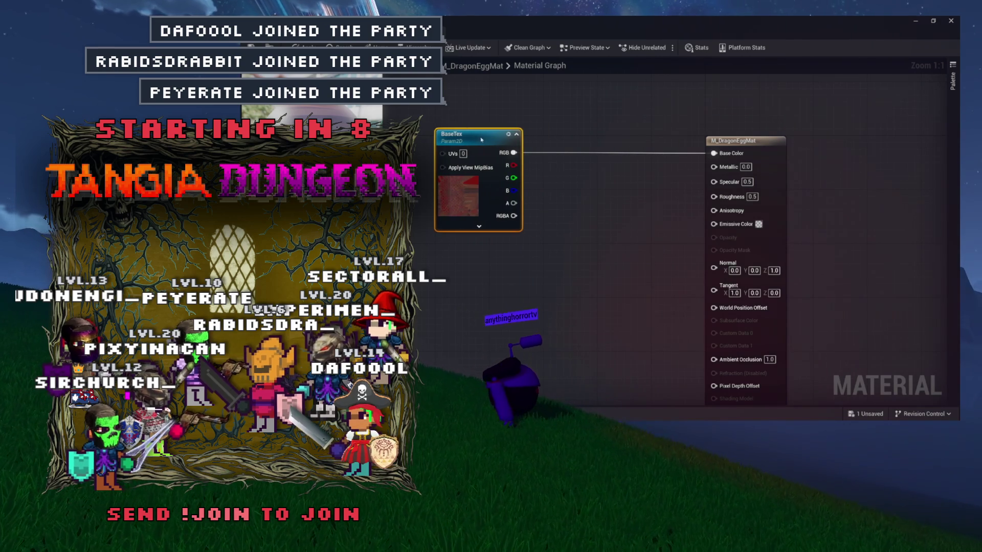
pyautogui.moveTo(576, 116)
pyautogui.mouseDown()
pyautogui.moveTo(612, 113)
pyautogui.moveTo(612, 80)
pyautogui.moveTo(556, 80)
pyautogui.mouseUp()
pyautogui.hotkey('ctrl', 'space')
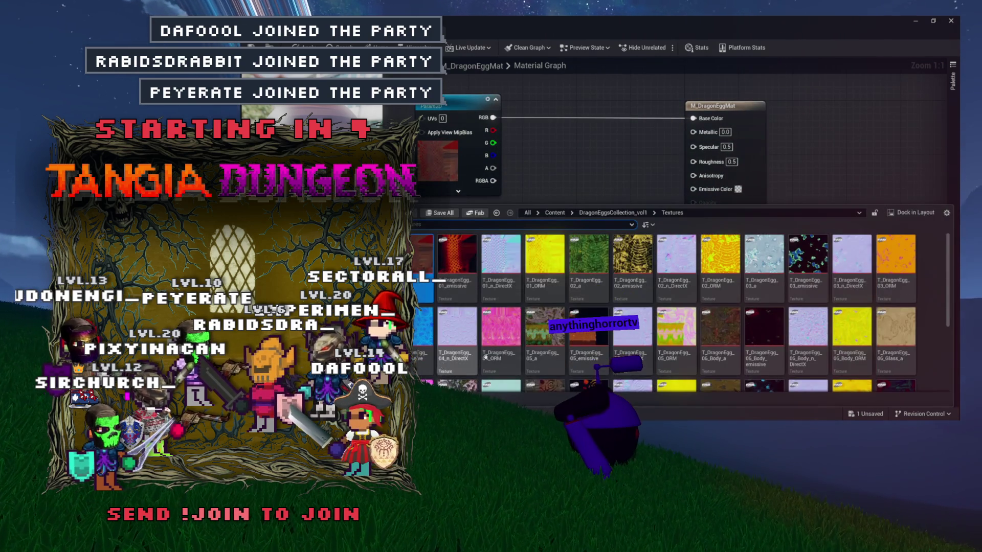
# - Add the orange egg texture as a parameter named Emissive, wired into Emissive Color
pyautogui.moveTo(456, 253)
pyautogui.mouseDown()
pyautogui.moveTo(592, 206)
pyautogui.moveTo(601, 192)
pyautogui.moveTo(453, 226)
pyautogui.mouseUp()
pyautogui.rightClick(481, 223)
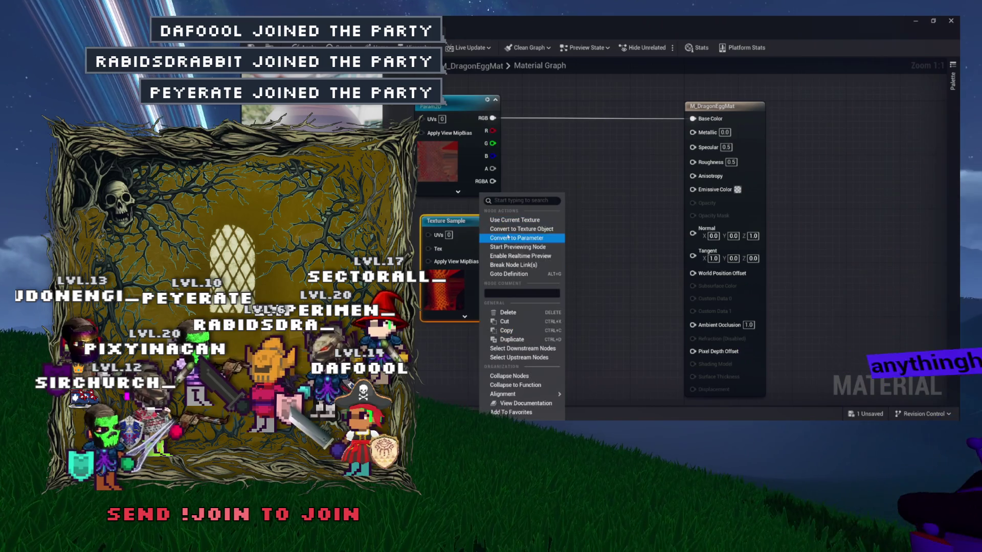
pyautogui.click(514, 239)
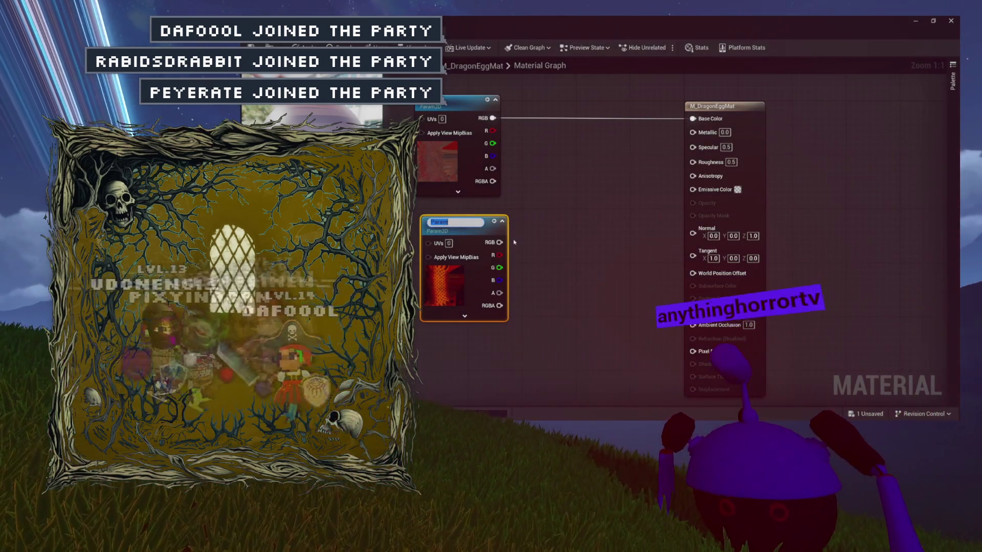
pyautogui.write('Emissive')
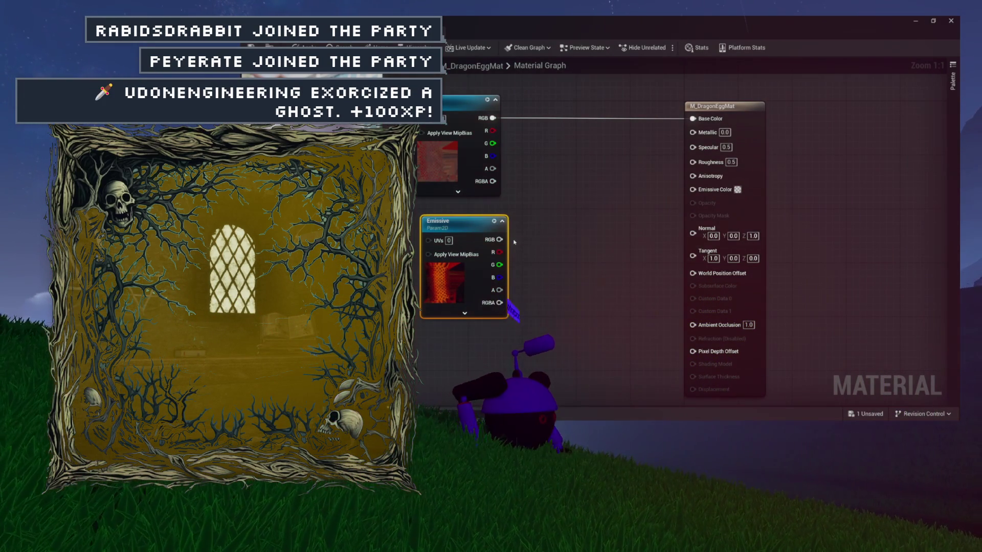
pyautogui.moveTo(646, 236); pyautogui.dragTo(693, 189)
pyautogui.moveTo(455, 223); pyautogui.dragTo(449, 209)
pyautogui.moveTo(543, 223); pyautogui.dragTo(542, 223)
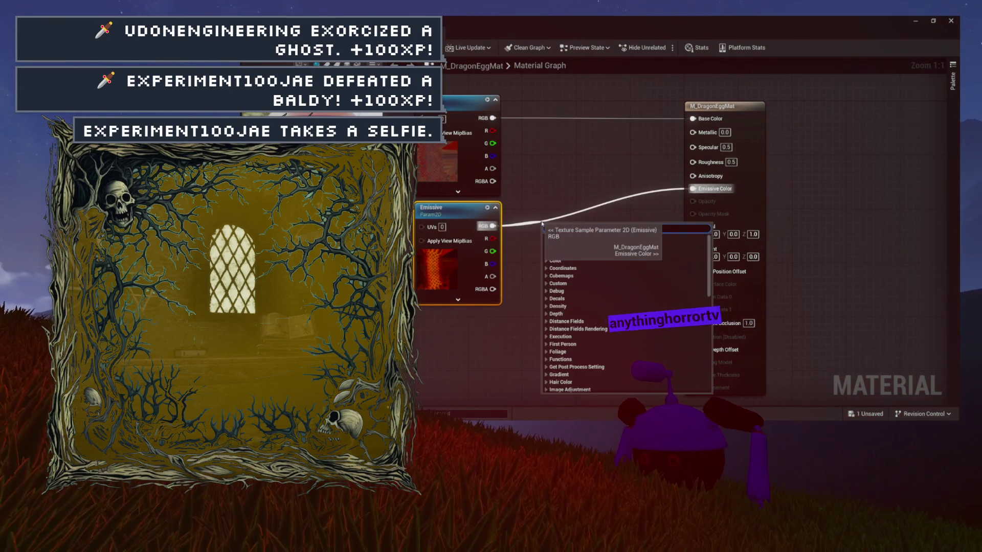
# - Insert a Multiply node between the Emissive texture and Emissive Color
pyautogui.write('mult')
pyautogui.press('Return')
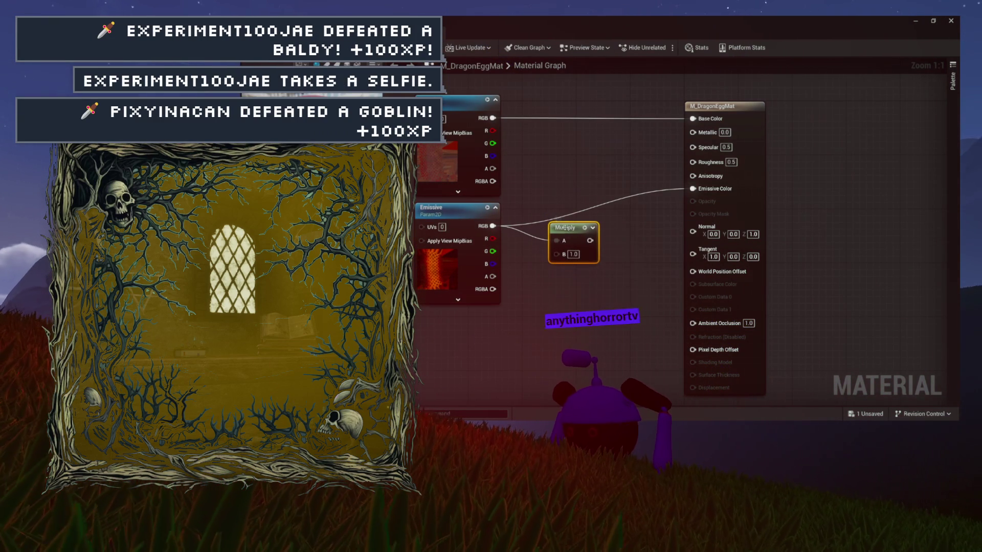
pyautogui.moveTo(693, 189); pyautogui.dragTo(701, 179)
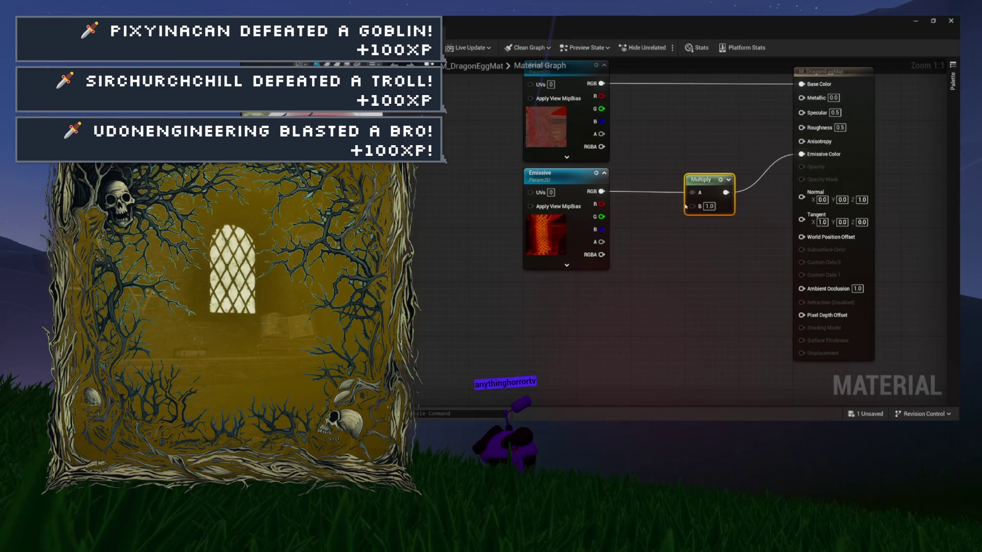
# - Feed the Multiply's B input from a GlowStrength scalar parameter with default value 1.0
pyautogui.moveTo(650, 268); pyautogui.dragTo(644, 263)
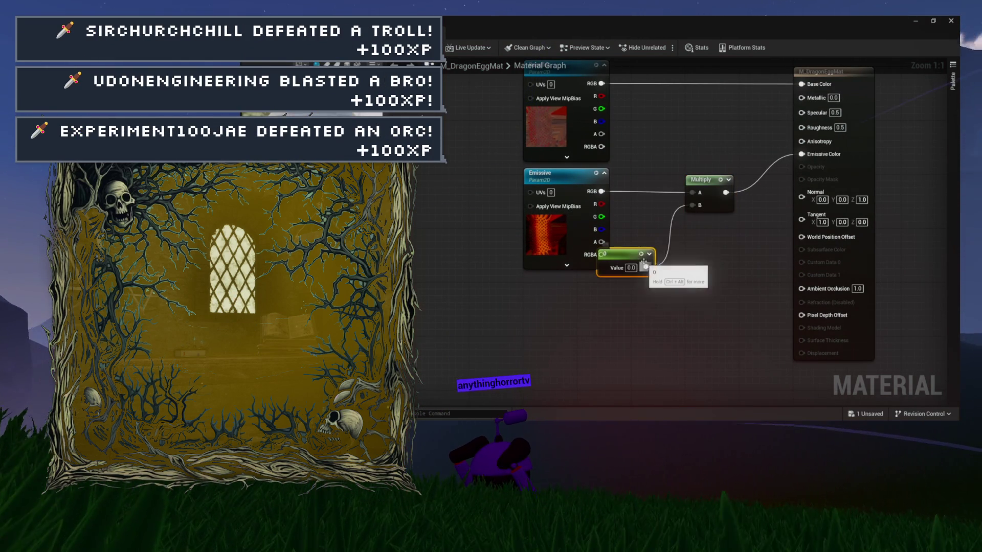
pyautogui.rightClick(598, 291)
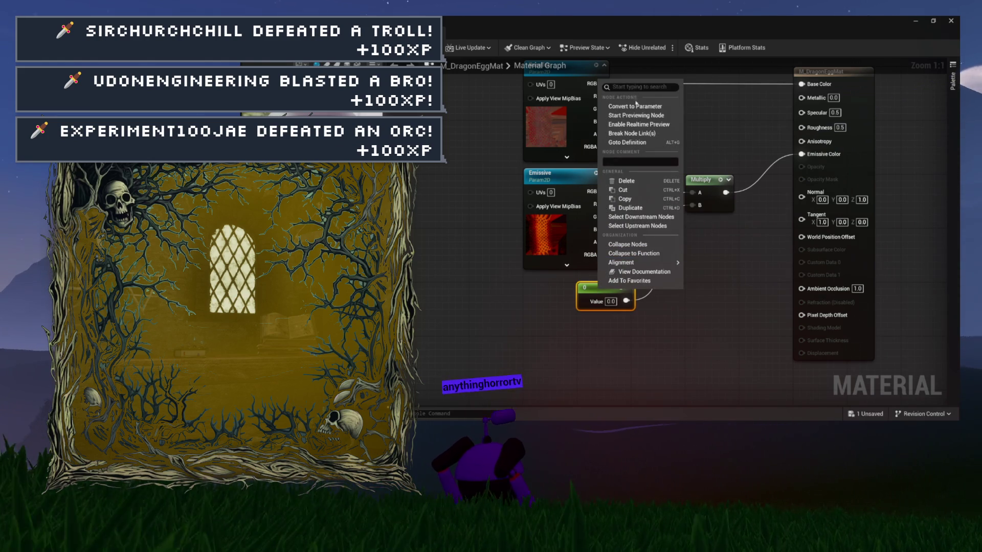
pyautogui.click(636, 106)
pyautogui.write('GlowStren')
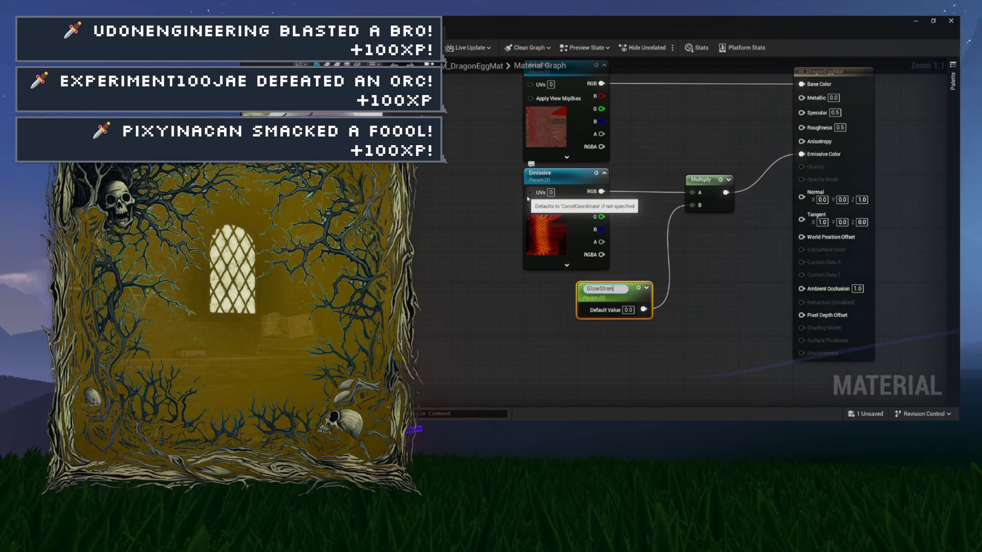
pyautogui.write('gth')
pyautogui.press('Return')
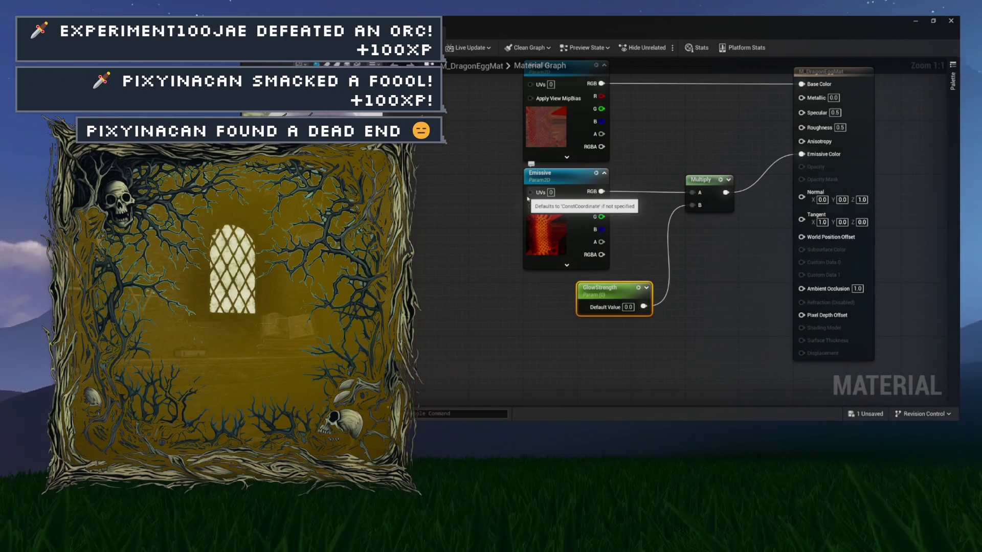
pyautogui.moveTo(612, 294); pyautogui.dragTo(557, 293)
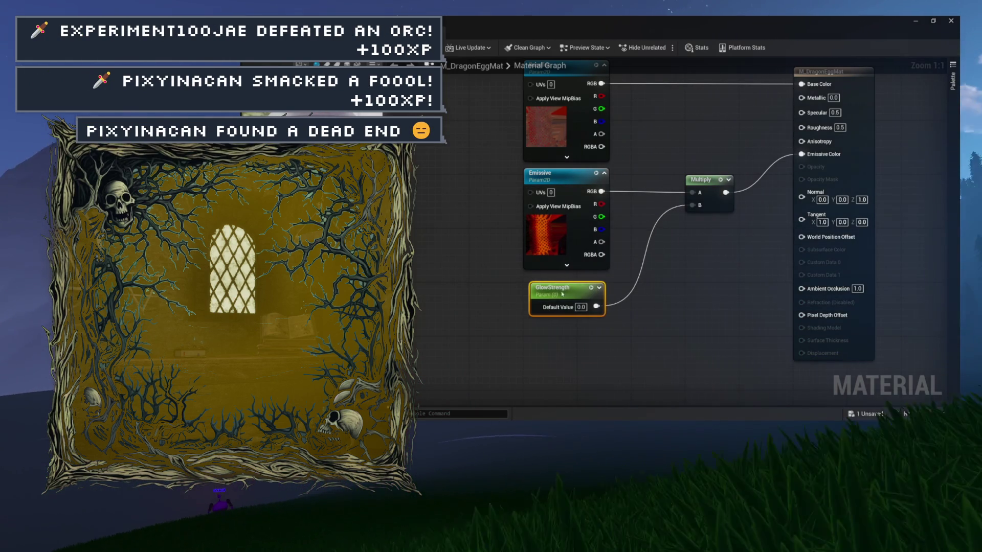
pyautogui.click(574, 307)
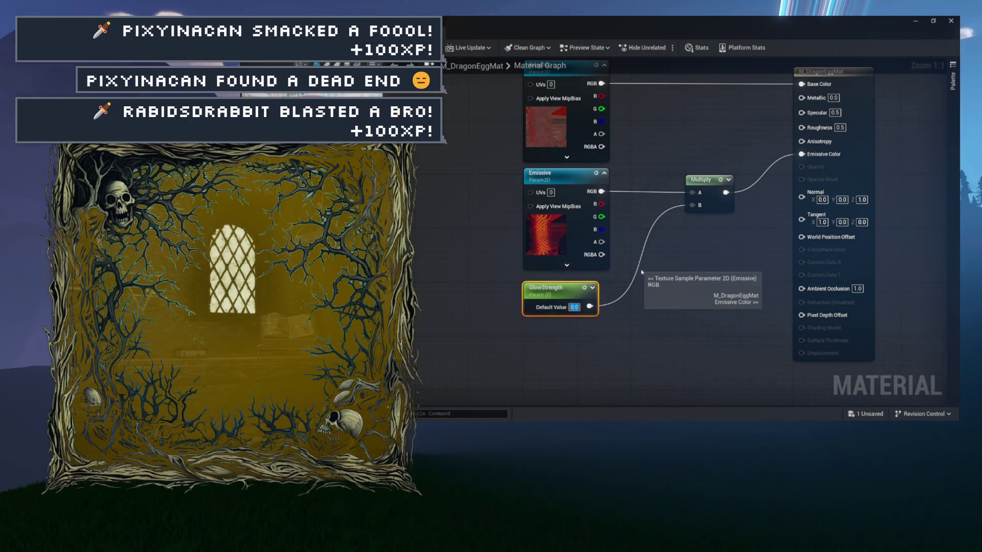
pyautogui.write('1')
pyautogui.moveTo(642, 272); pyautogui.dragTo(568, 219)
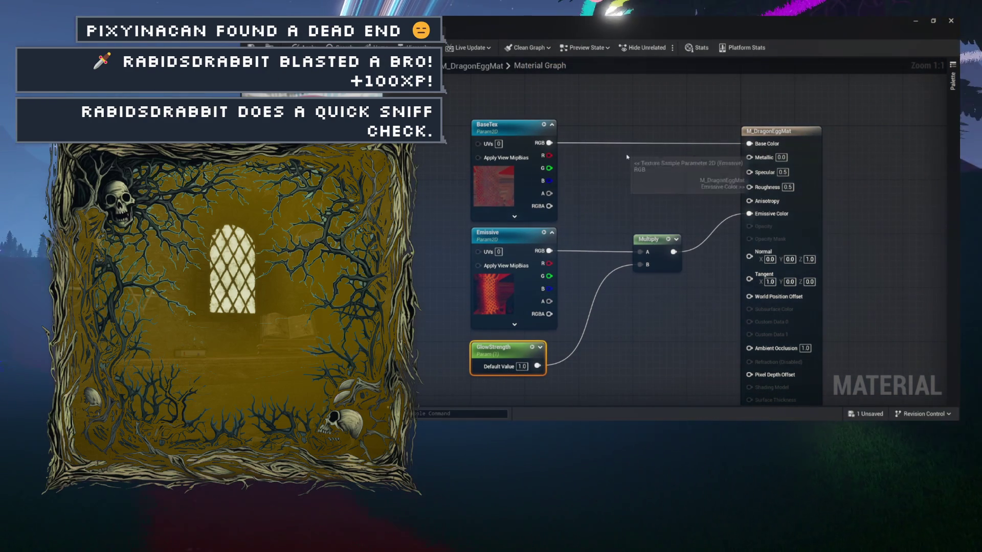
# - Add T_DragonEgg_01_ORM to the graph as a texture parameter named ORM
pyautogui.hotkey('ctrl', 'space')
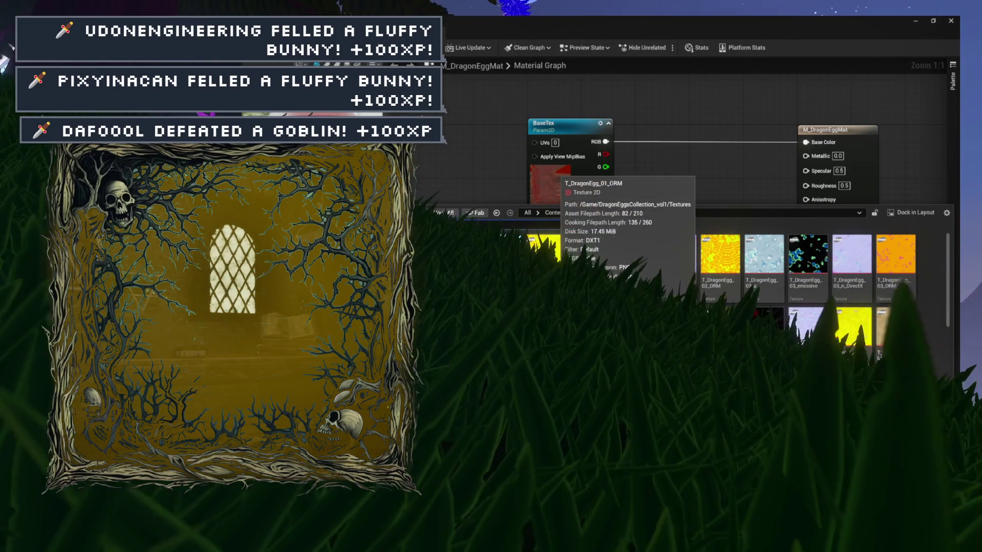
pyautogui.moveTo(678, 170); pyautogui.dragTo(678, 171)
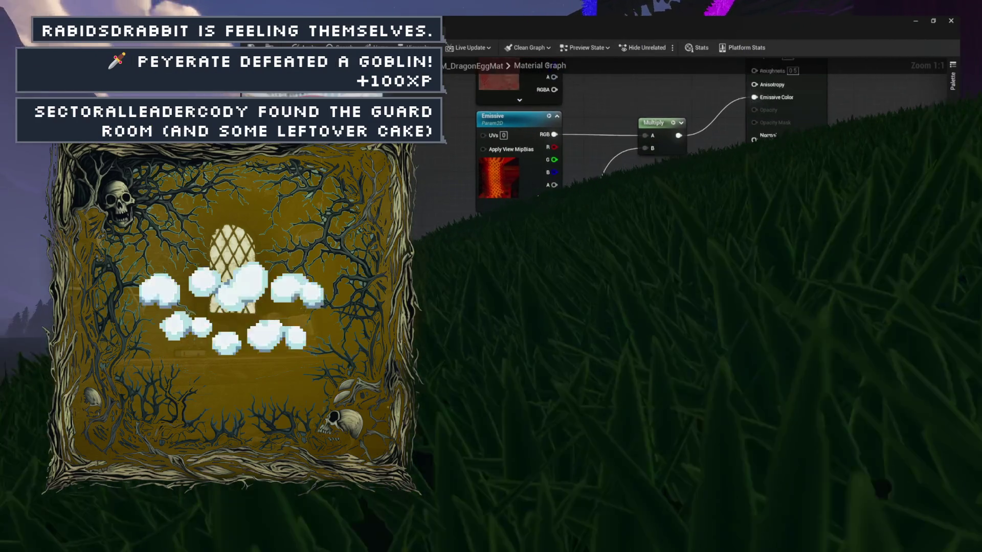
pyautogui.rightClick(496, 80)
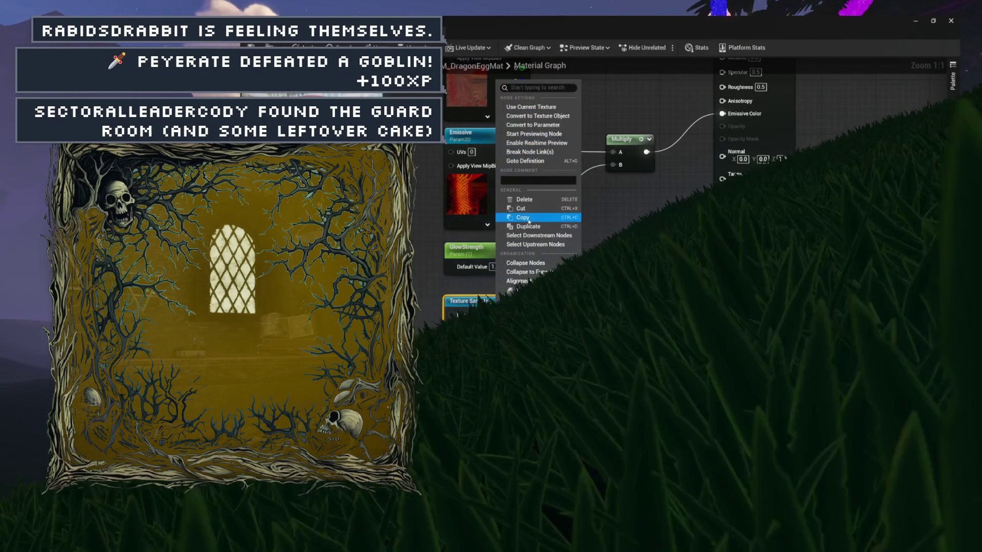
pyautogui.click(530, 124)
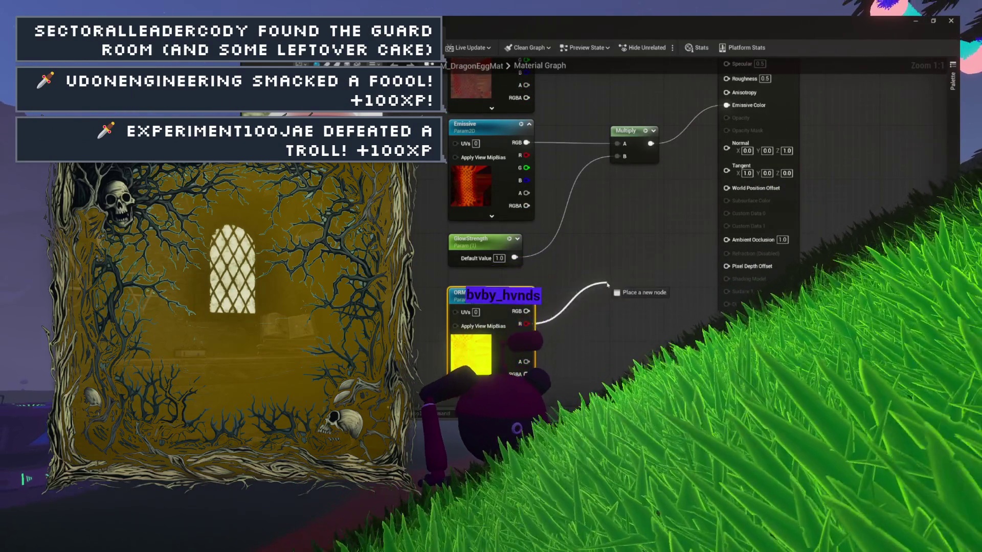
# - Wire ORM R to Ambient Occlusion, G to Roughness, B to Metallic via a reroute, and save
pyautogui.moveTo(724, 241); pyautogui.dragTo(726, 240)
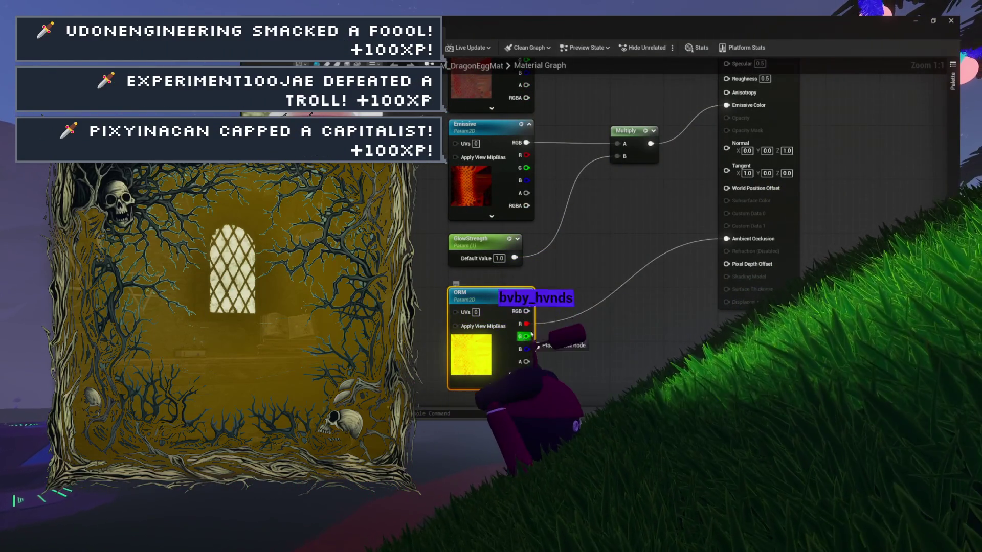
pyautogui.moveTo(631, 168)
pyautogui.mouseDown()
pyautogui.moveTo(665, 86)
pyautogui.moveTo(691, 292)
pyautogui.mouseUp()
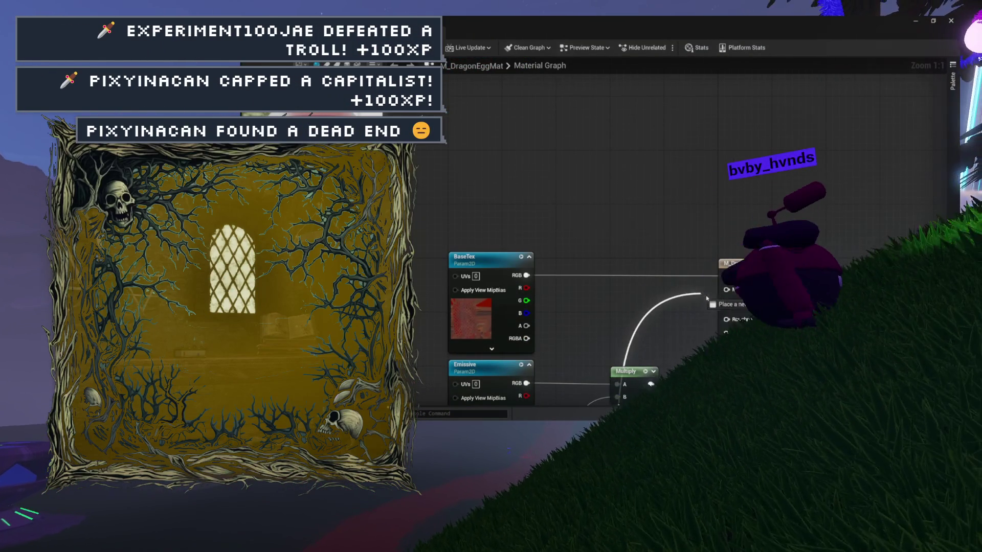
pyautogui.scroll(-3, 650, 383)
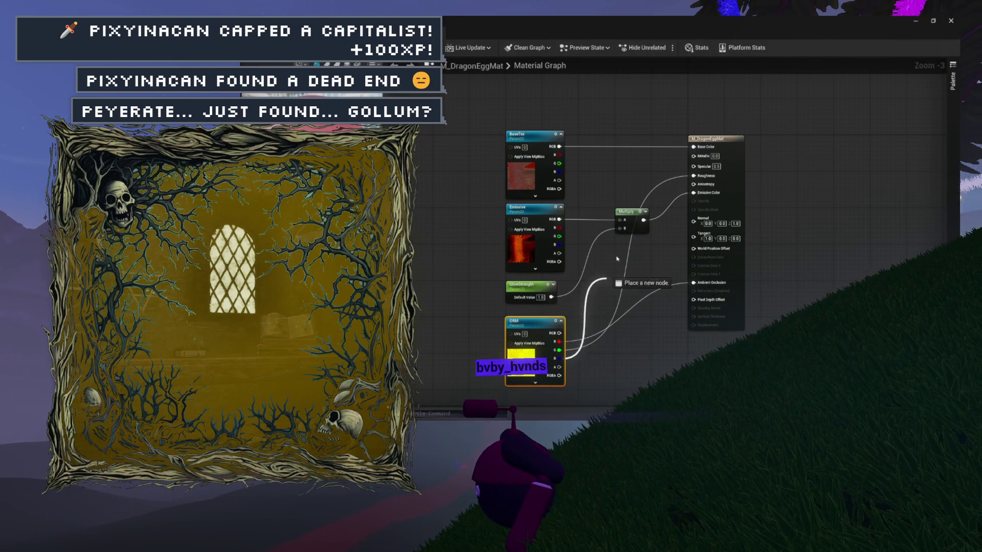
pyautogui.doubleClick(657, 160)
pyautogui.scroll(2, 666, 168)
pyautogui.moveTo(640, 172)
pyautogui.mouseDown()
pyautogui.moveTo(598, 174)
pyautogui.moveTo(647, 177)
pyautogui.mouseUp()
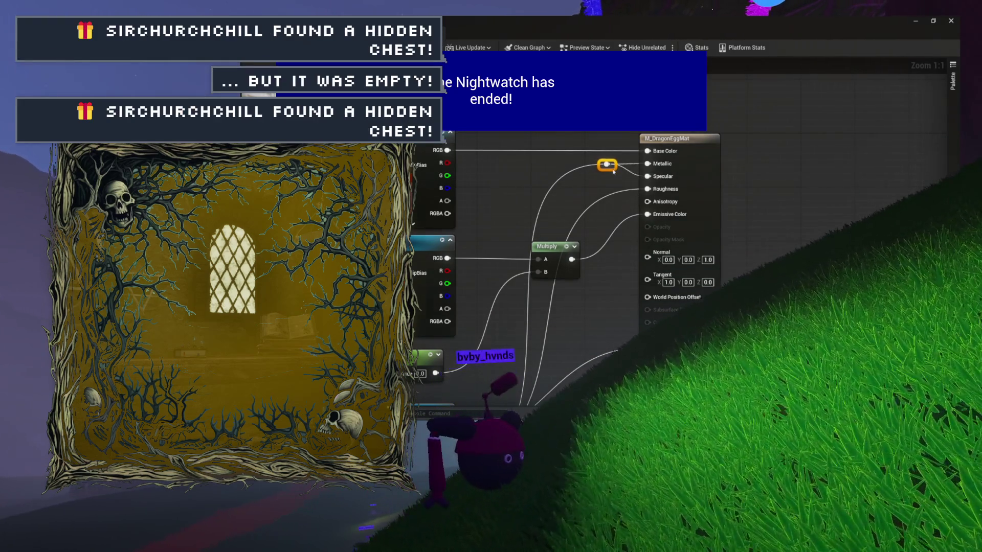
pyautogui.moveTo(613, 171)
pyautogui.mouseDown()
pyautogui.moveTo(651, 188)
pyautogui.moveTo(654, 270)
pyautogui.mouseUp()
pyautogui.scroll(5, 673, 233)
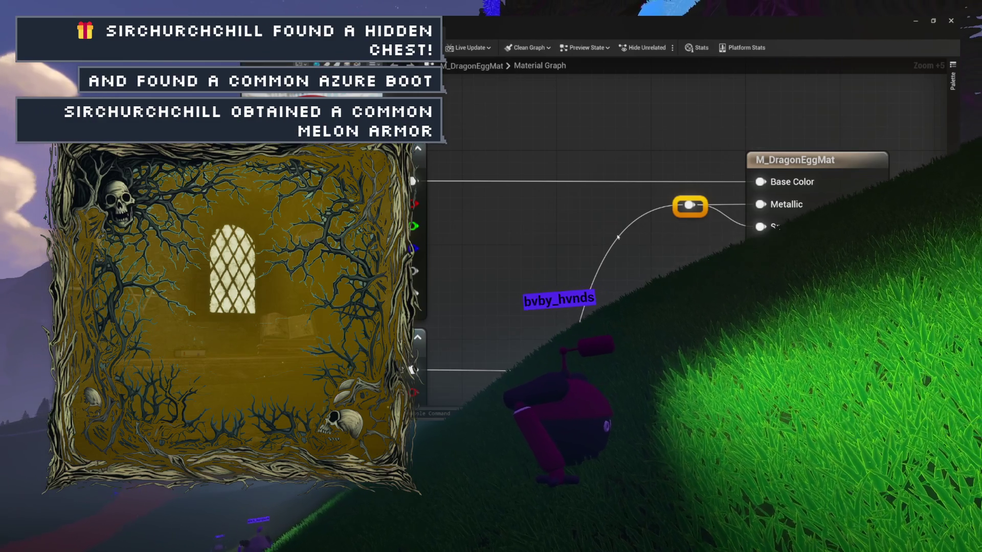
pyautogui.scroll(-8, 619, 237)
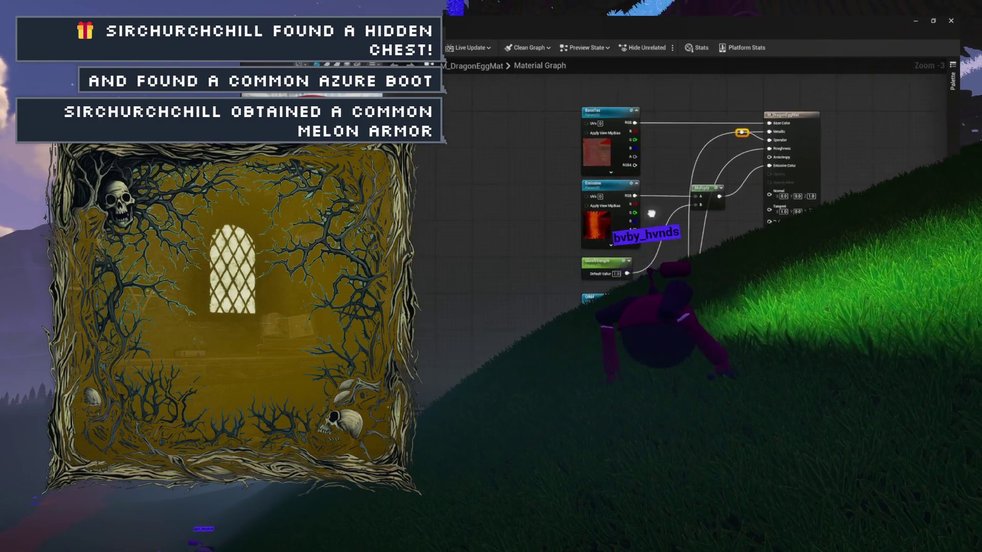
pyautogui.scroll(3, 646, 202)
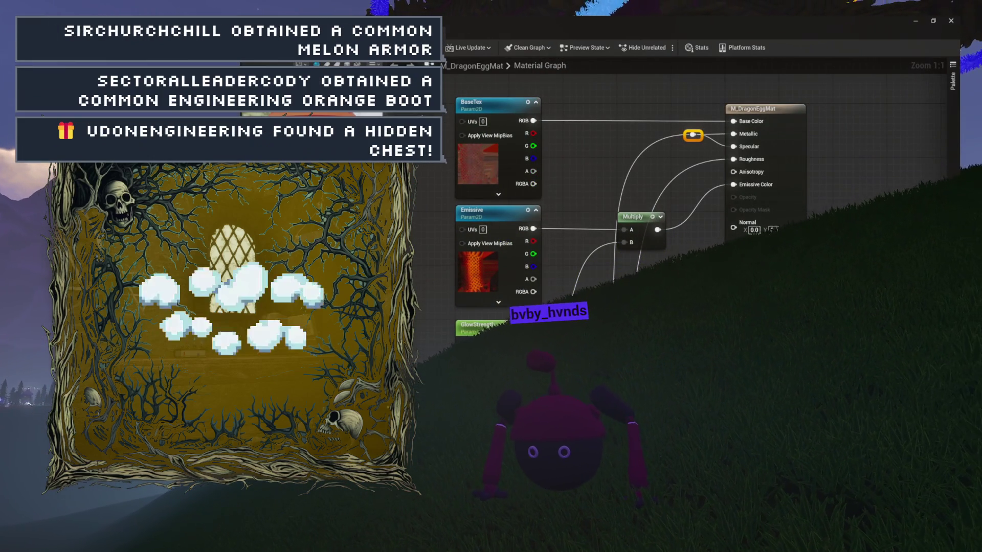
pyautogui.hotkey('ctrl', 's')
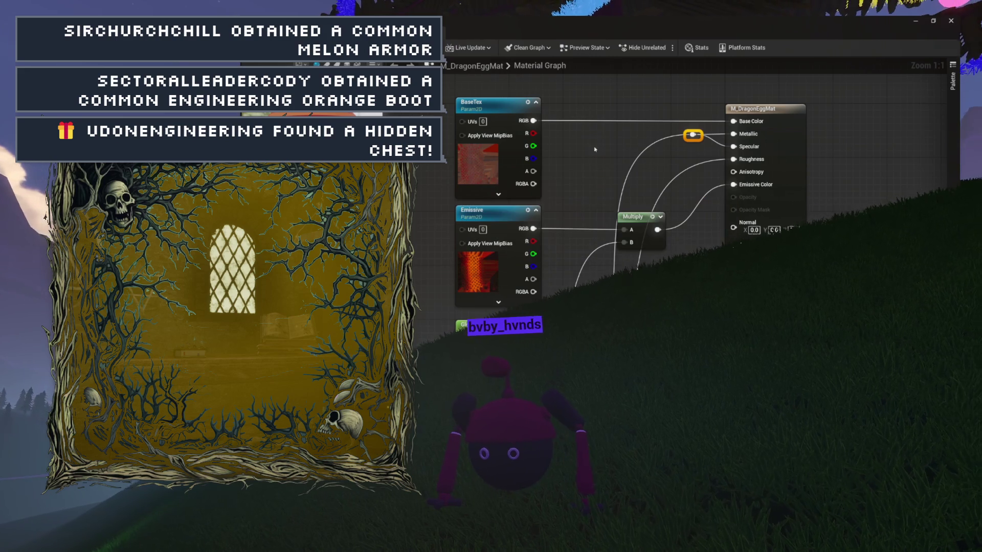
pyautogui.moveTo(528, 197); pyautogui.dragTo(594, 154)
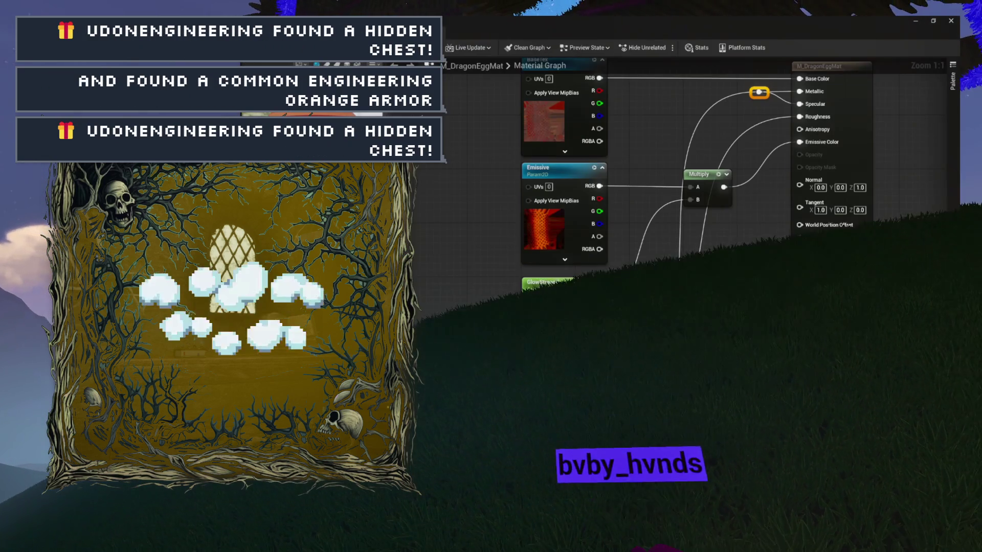
# - On SM_Dragon_Egg_01, try M_DragonEggMat in the material slot, then revert it to MI_DragonEgg_01
pyautogui.hotkey('ctrl', 'space')
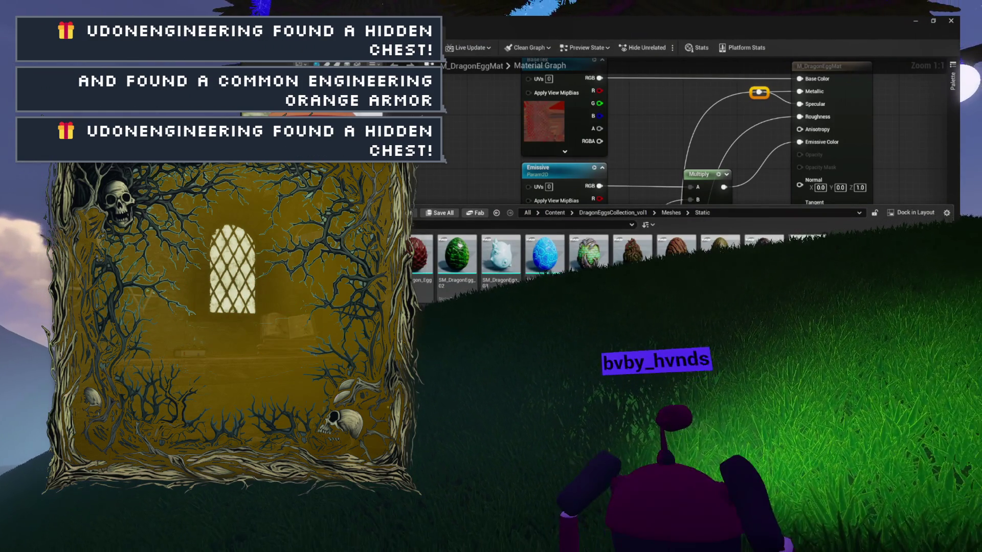
pyautogui.hotkey('alt', 'Left')
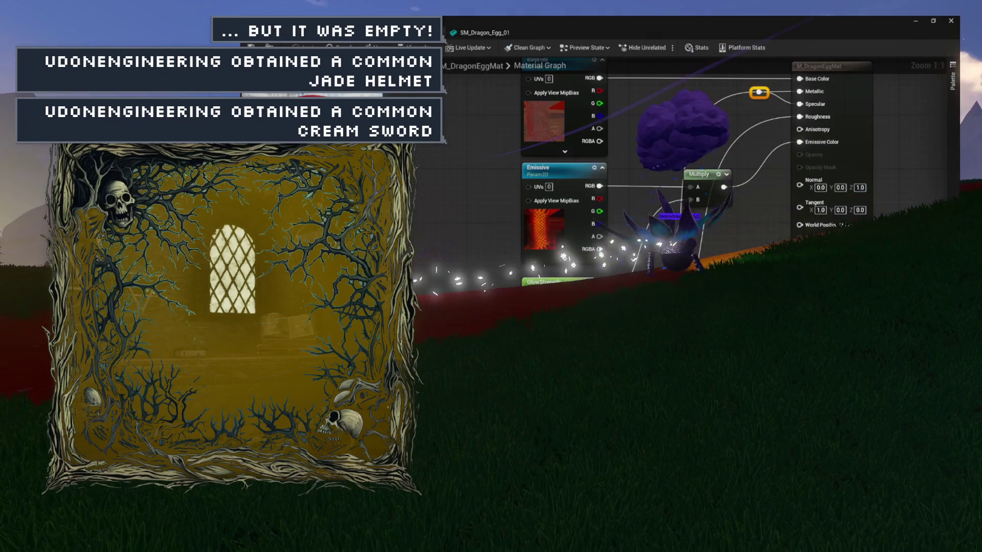
pyautogui.click(482, 33)
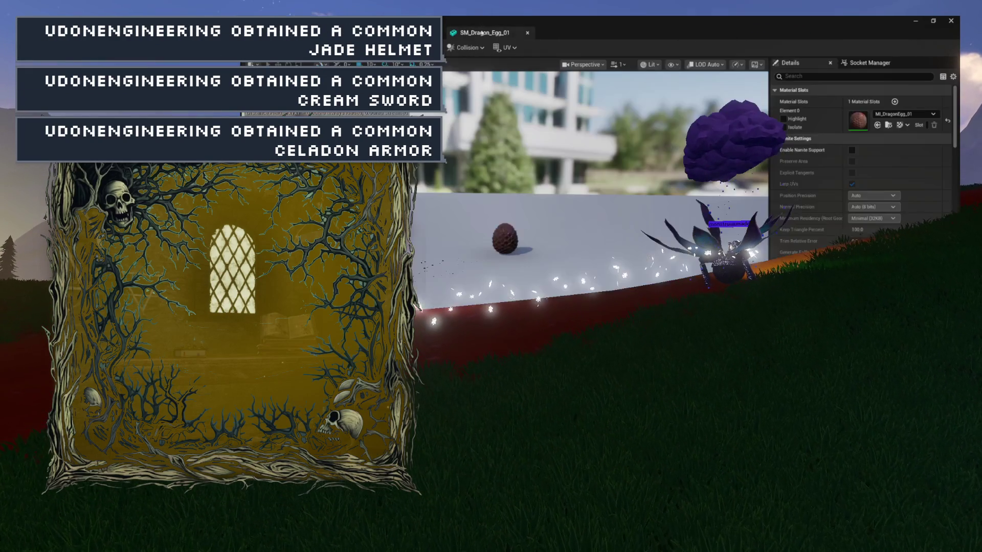
pyautogui.click(878, 125)
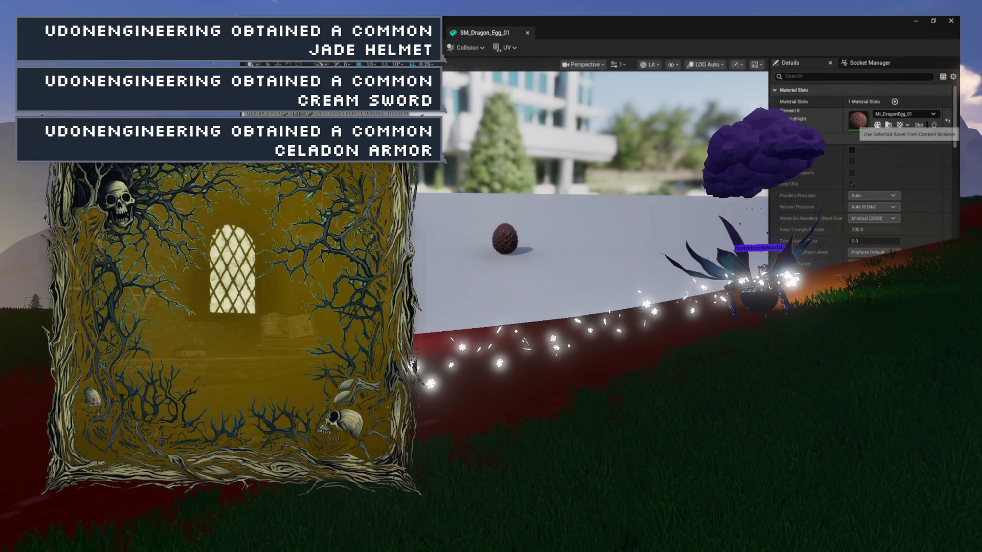
pyautogui.scroll(5, 630, 182)
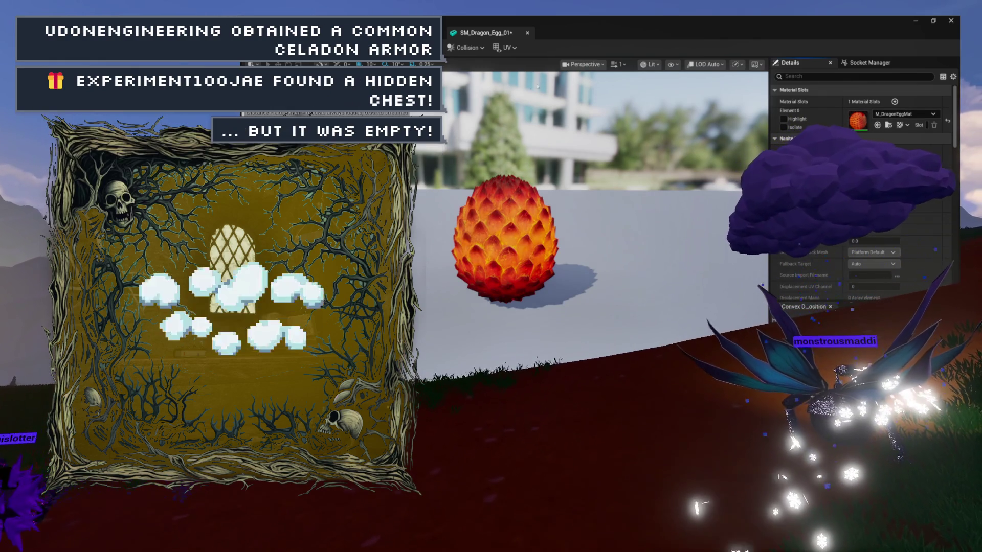
pyautogui.hotkey('ctrl', 'space')
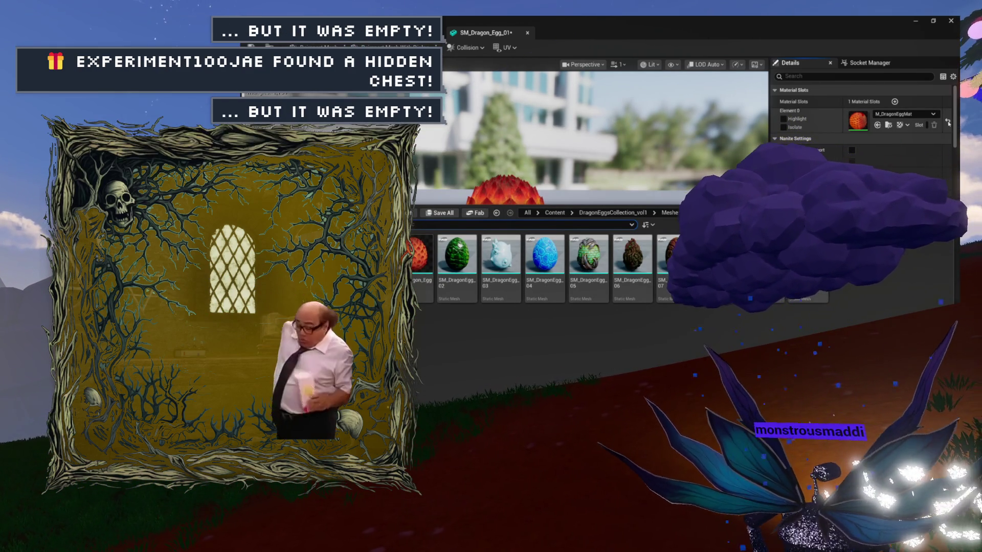
pyautogui.click(929, 129)
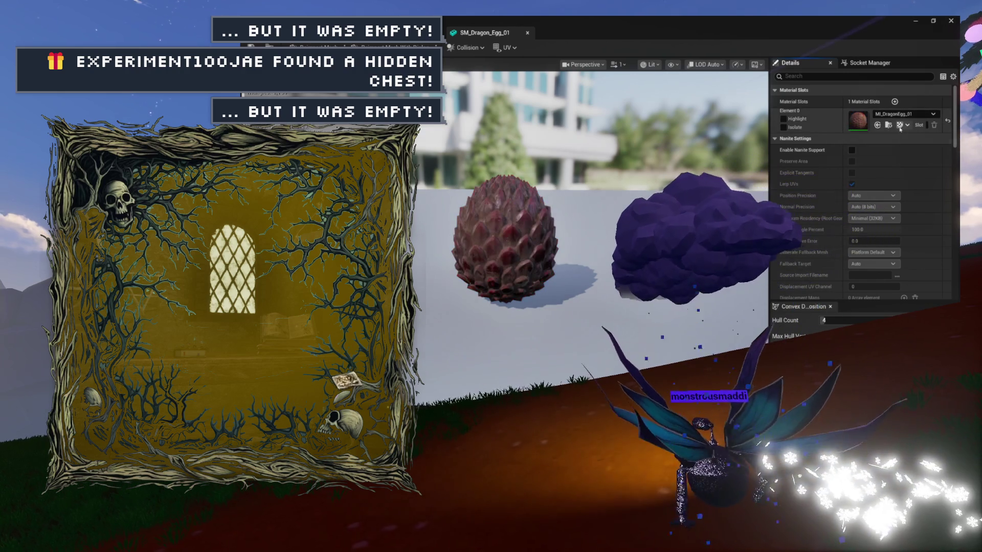
pyautogui.click(888, 125)
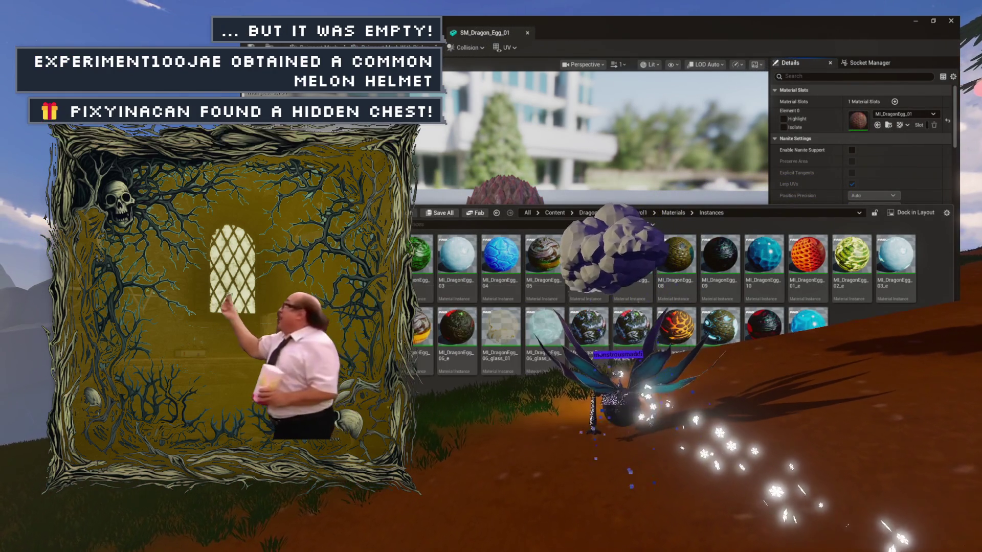
# - Inspect MI_DragonEgg_01, then set SM_Dragon_Egg_01's slot to M_DragonEggMat and save the mesh
pyautogui.doubleClick(858, 120)
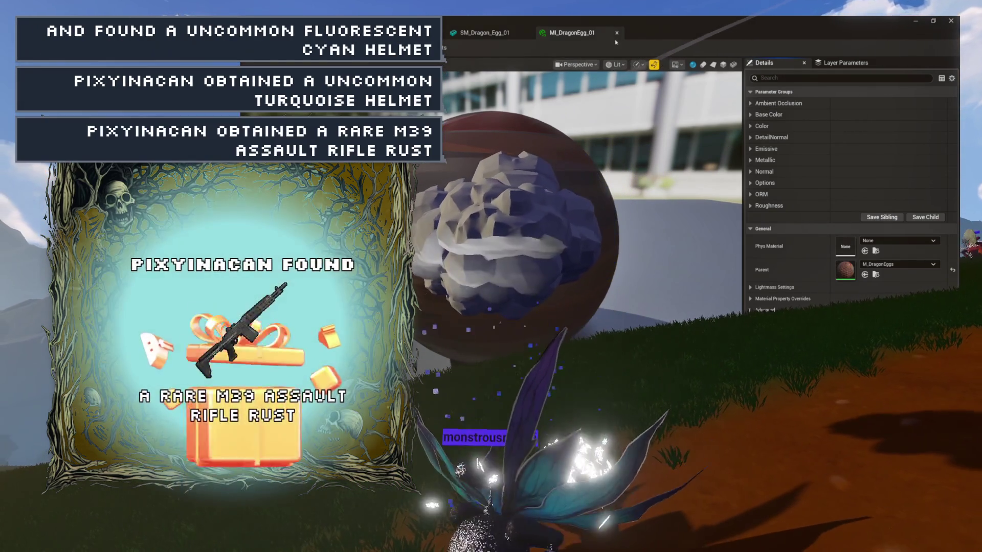
pyautogui.click(618, 33)
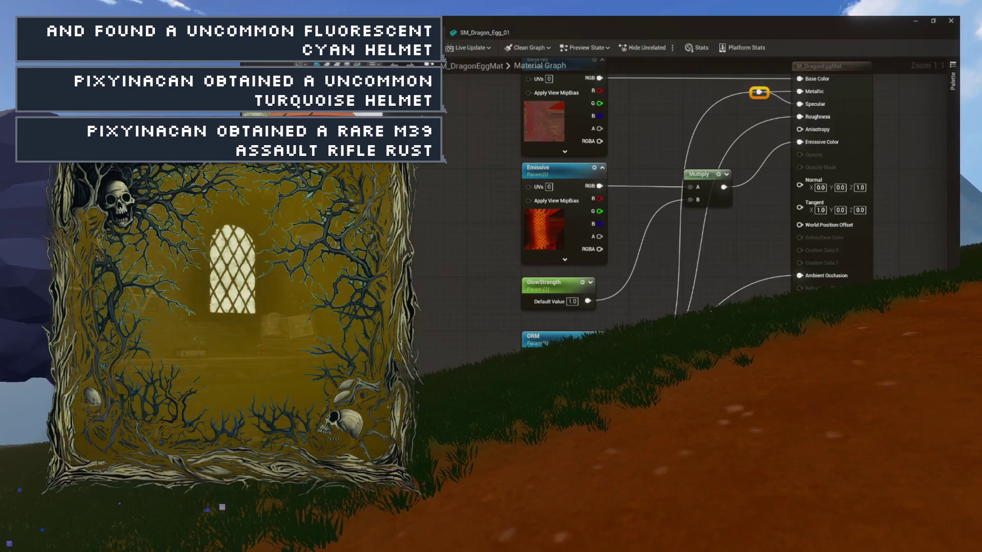
pyautogui.hotkey('ctrl', 'space')
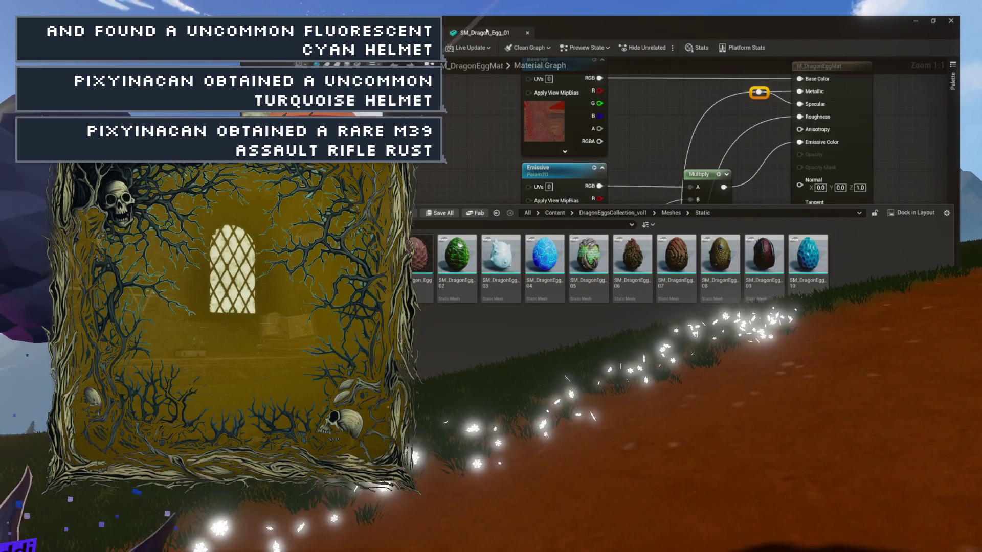
pyautogui.click(487, 31)
pyautogui.click(878, 125)
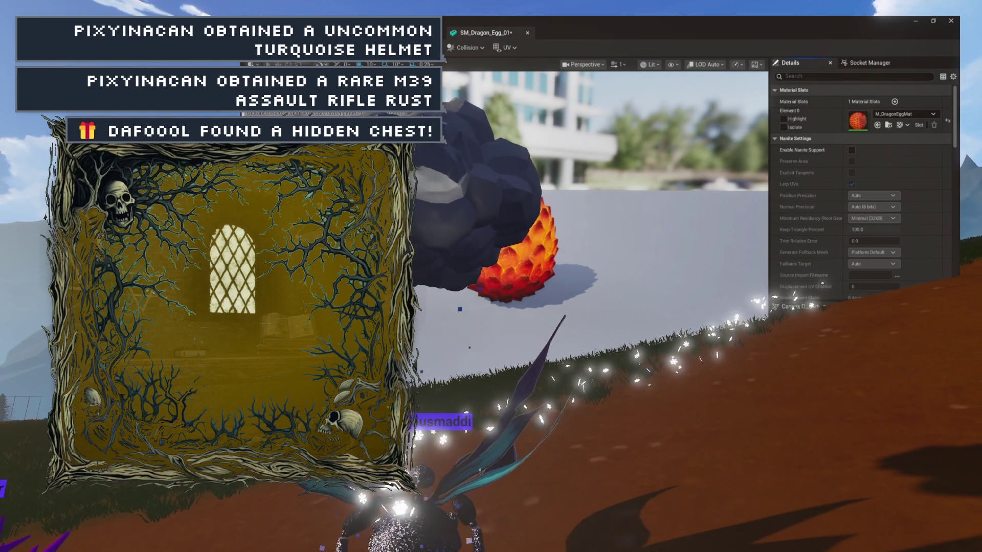
pyautogui.hotkey('ctrl', 's')
pyautogui.hotkey('ctrl', 'space')
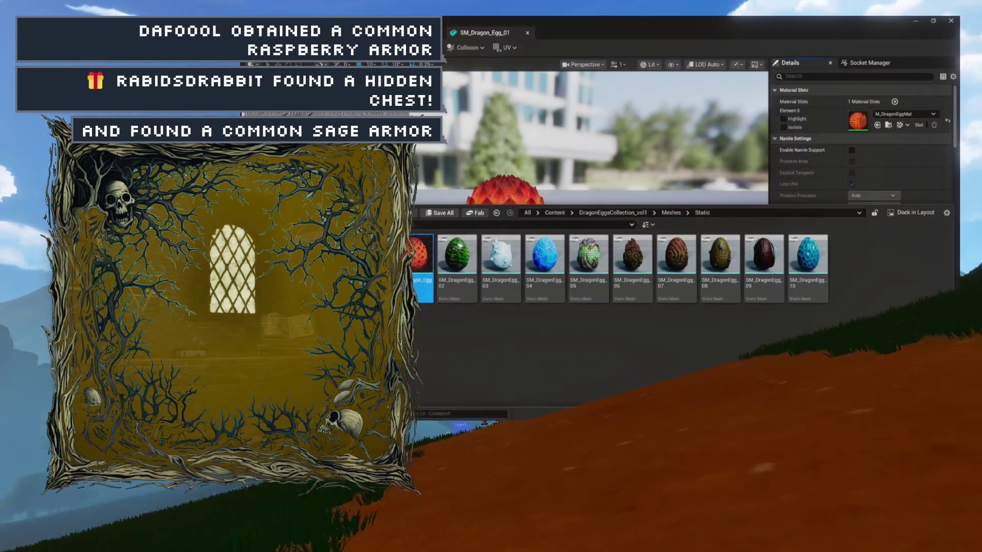
# - Create a new folder named Mats among the Static meshes and cancel the accidental file import
pyautogui.rightClick(455, 287)
pyautogui.click(508, 324)
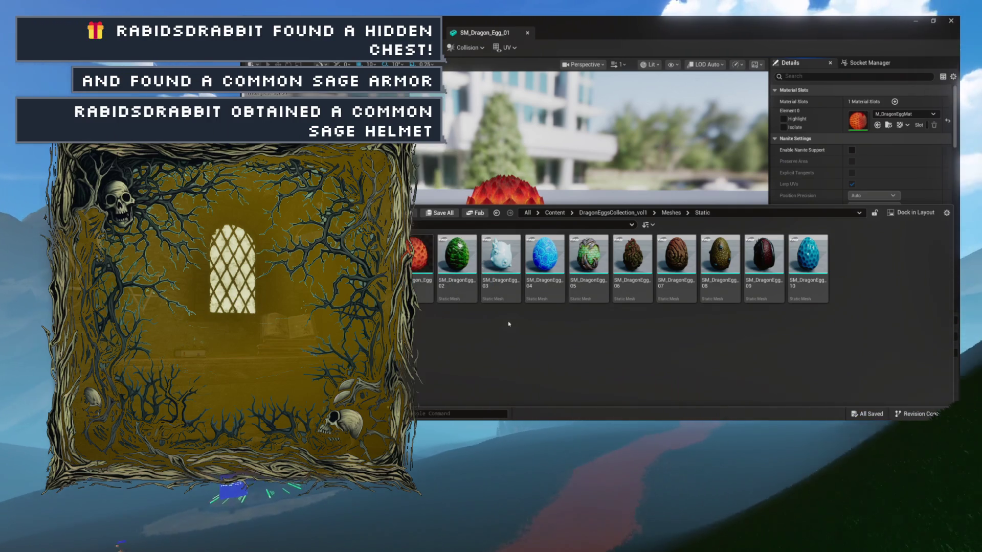
pyautogui.rightClick(508, 324)
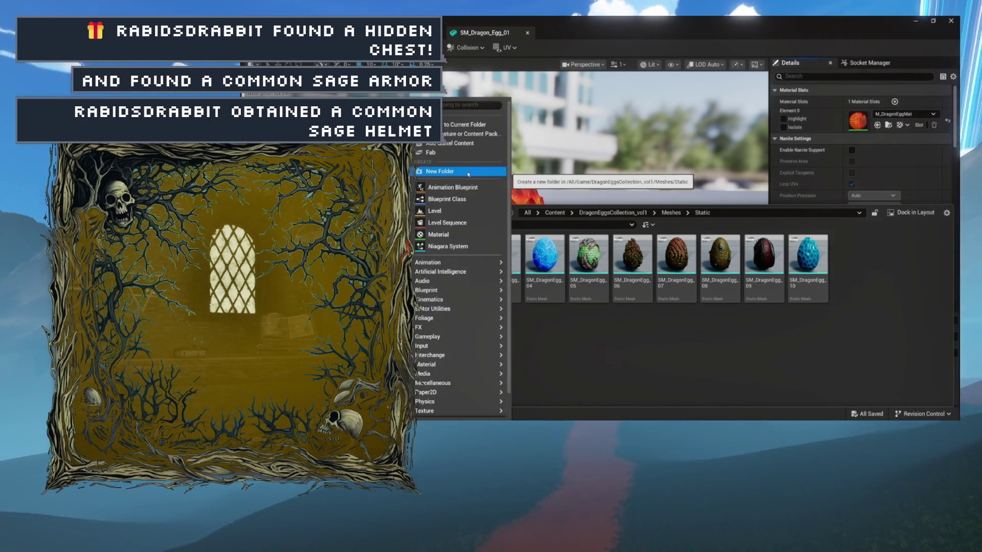
pyautogui.click(468, 175)
pyautogui.press('Return')
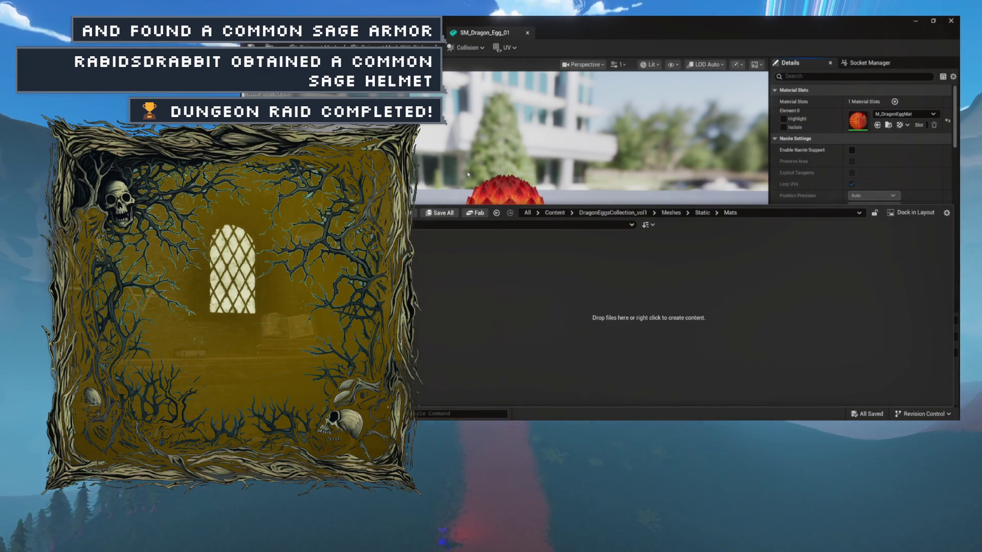
pyautogui.click(404, 213)
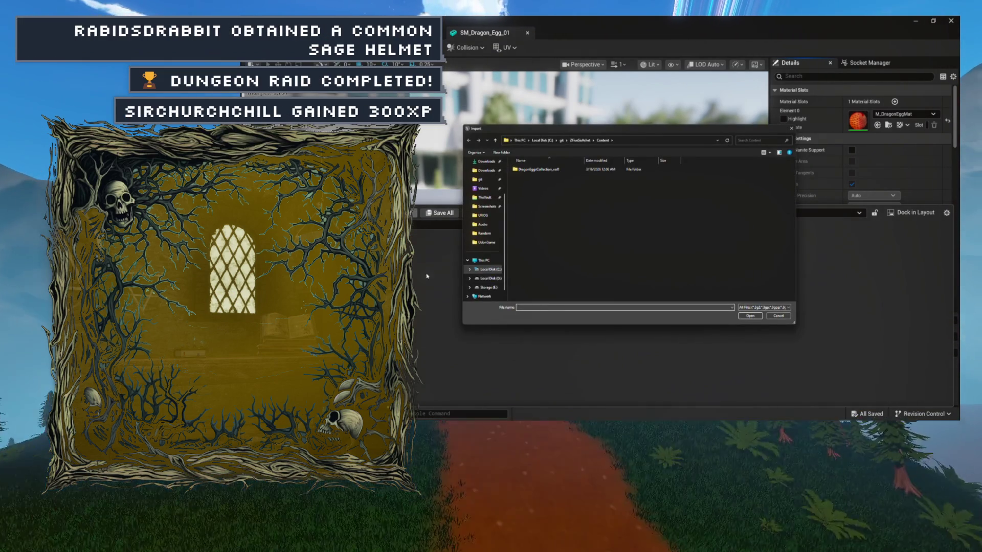
pyautogui.click(779, 316)
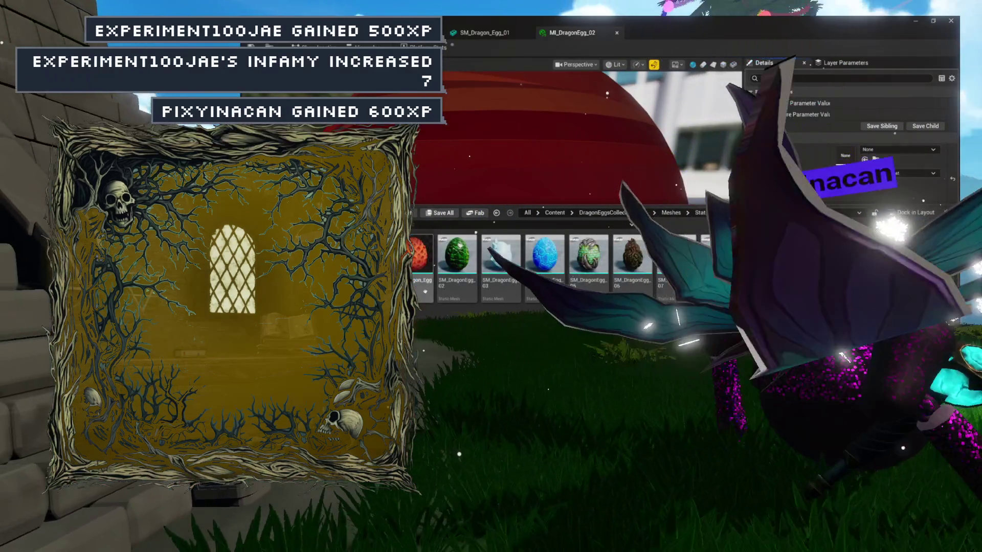
# - Open MI_DragonEgg_02 and set its BaseTex parameter to T_DragonEgg_02_a
pyautogui.click(465, 283)
pyautogui.doubleClick(465, 282)
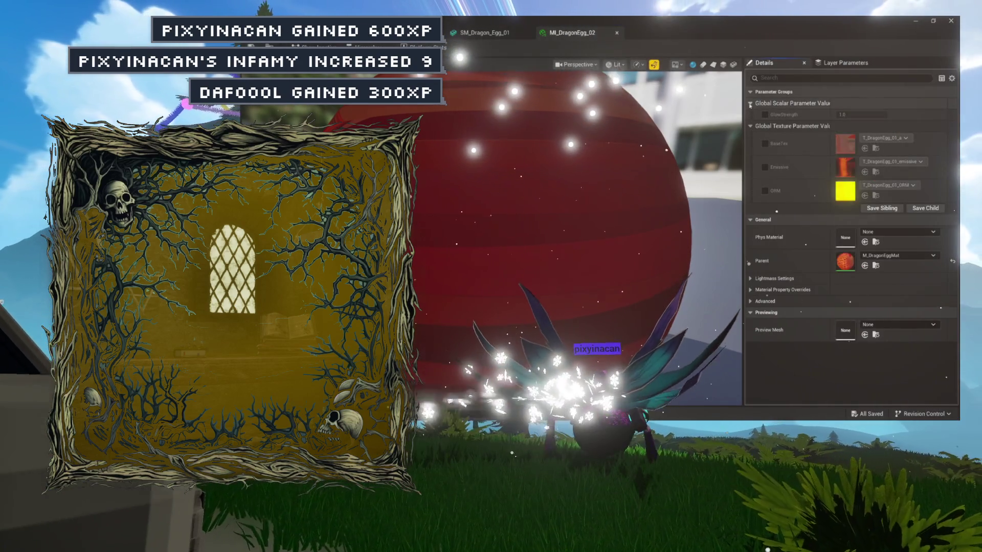
pyautogui.click(750, 103)
pyautogui.click(765, 132)
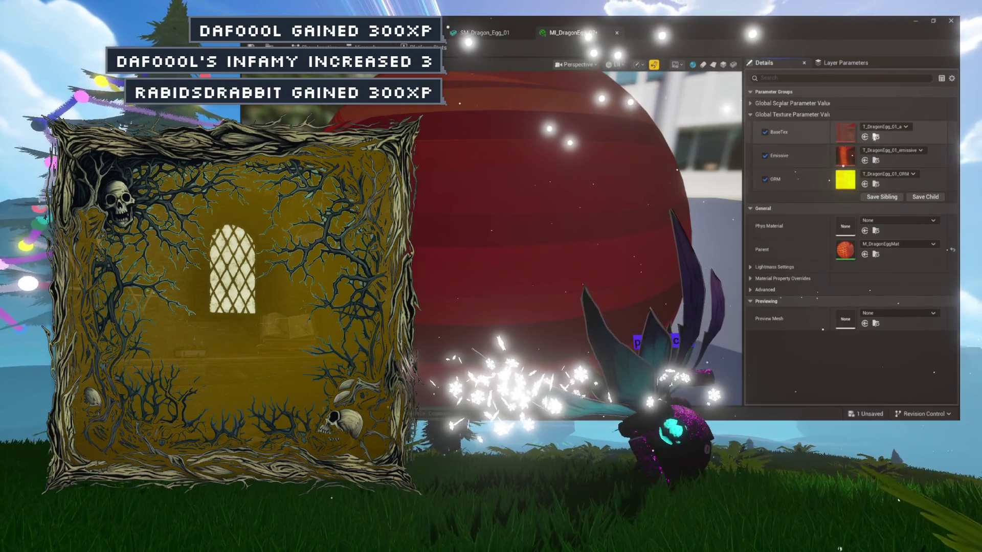
pyautogui.hotkey('ctrl', 'space')
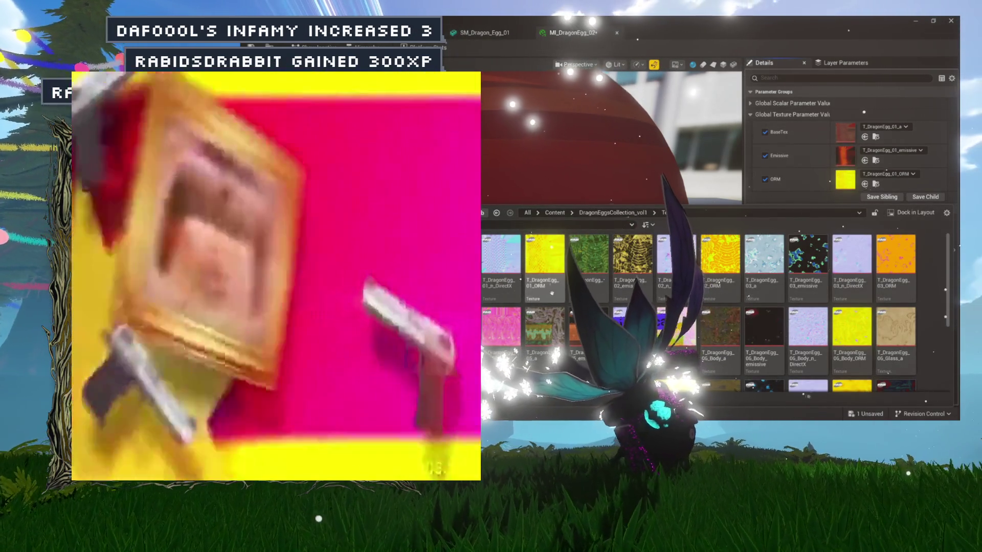
pyautogui.moveTo(588, 256)
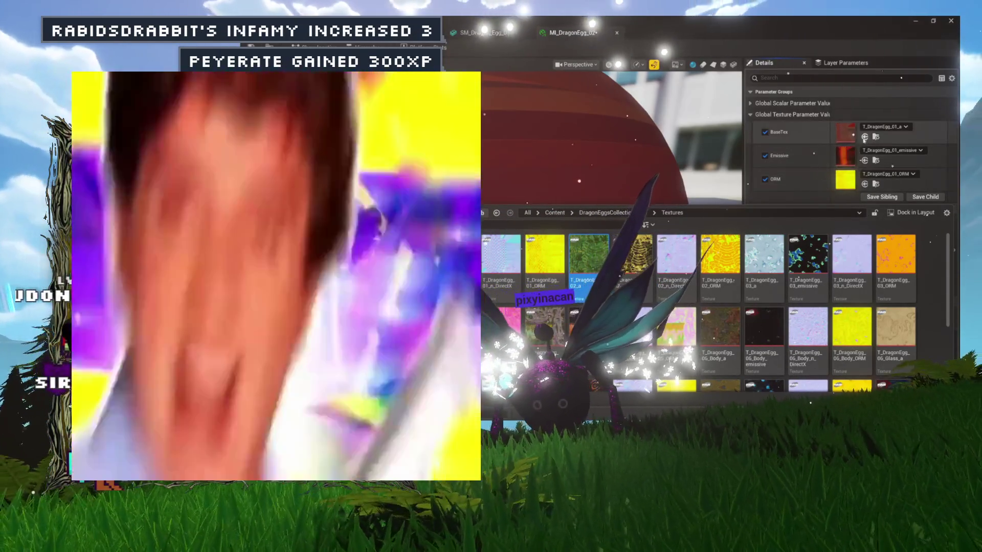
pyautogui.click(864, 137)
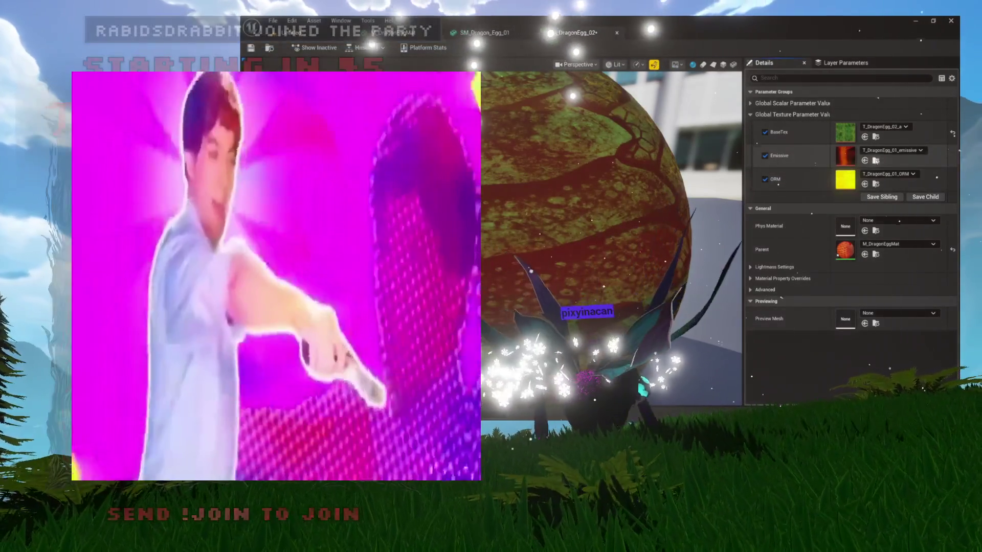
# - Set Emissive to T_DragonEgg_02_emissive and ORM to T_DragonEgg_02_ORM
pyautogui.click(875, 137)
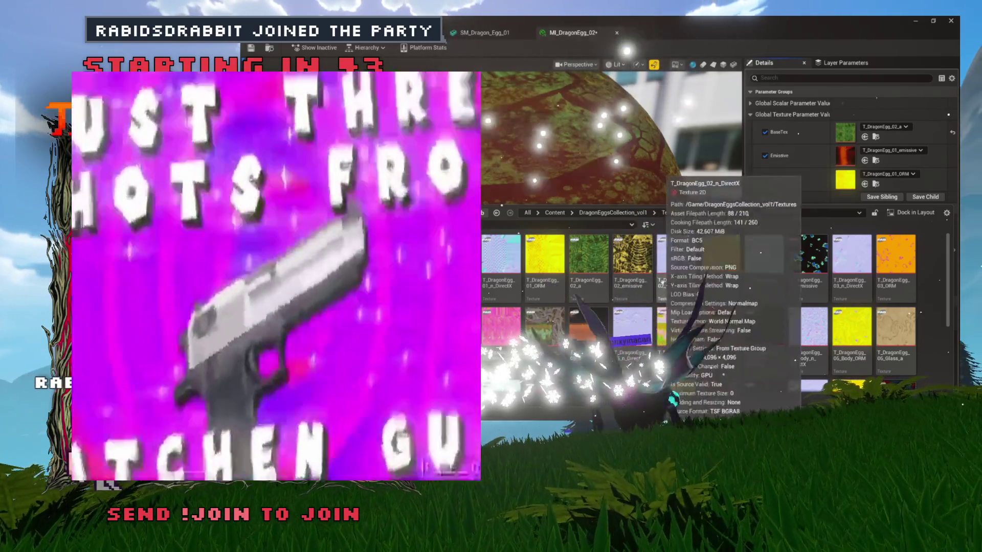
pyautogui.click(633, 256)
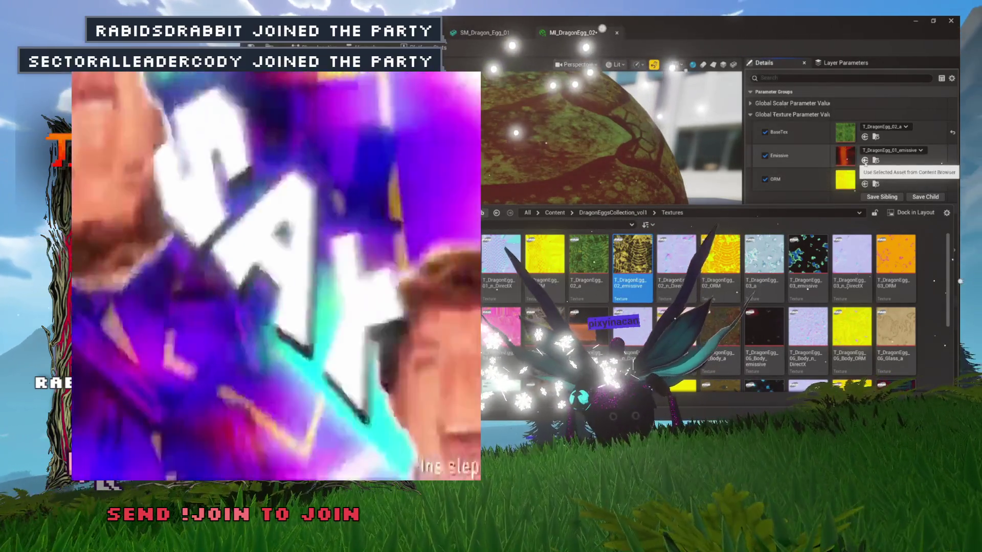
pyautogui.click(865, 161)
pyautogui.click(876, 184)
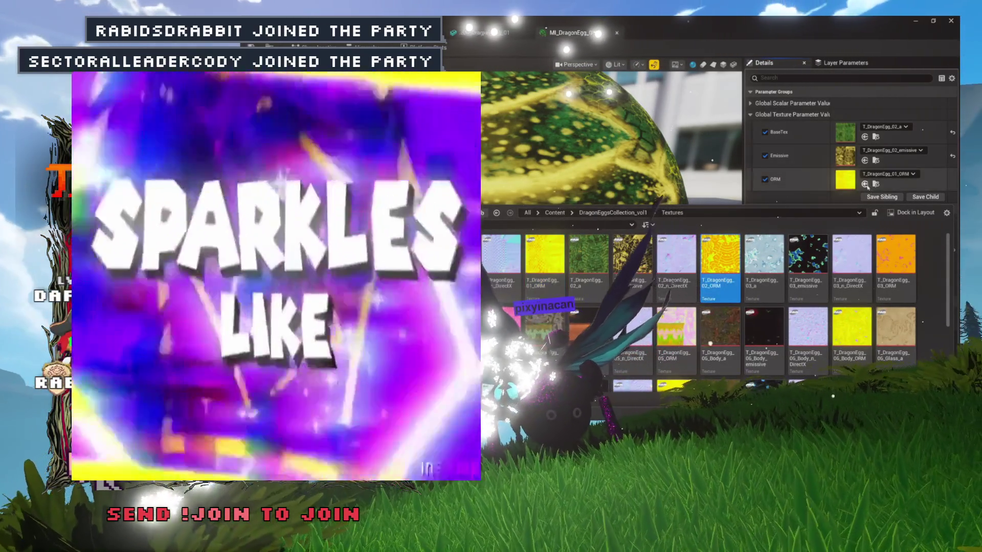
pyautogui.click(865, 184)
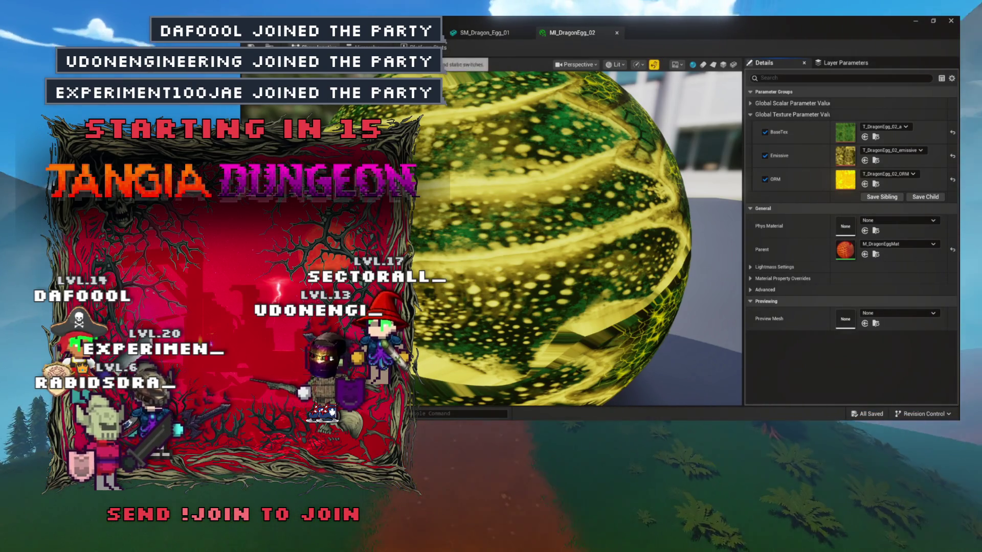
pyautogui.hotkey('ctrl', 'space')
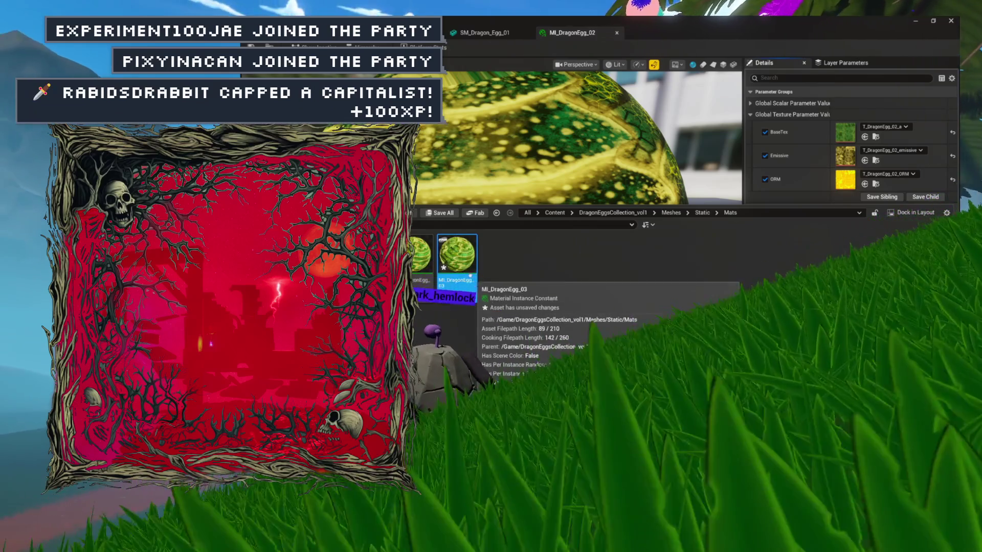
# - Open MI_DragonEgg_03 and set BaseTex to T_DragonEgg_03_a and Emissive to T_DragonEgg_03_emissive
pyautogui.doubleClick(454, 290)
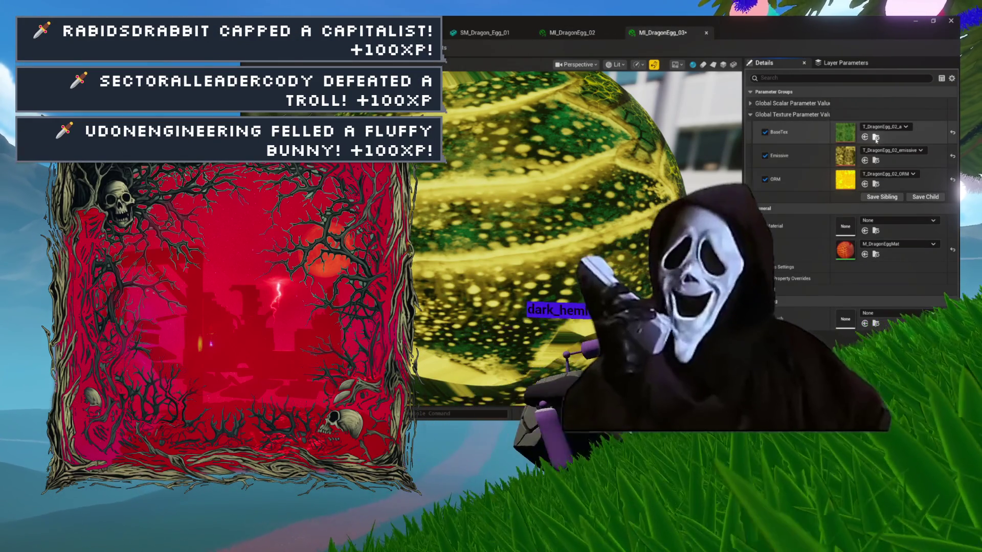
pyautogui.click(875, 136)
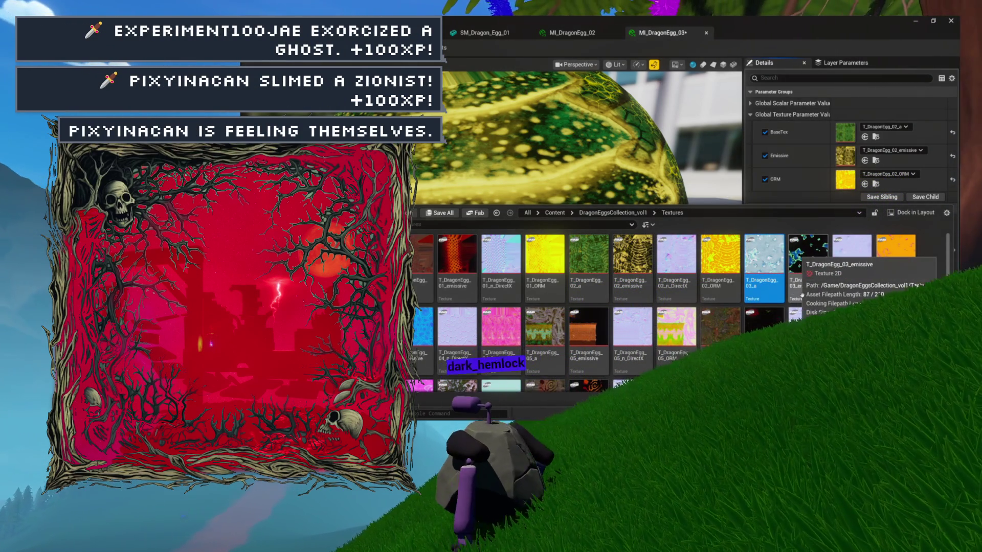
pyautogui.click(803, 289)
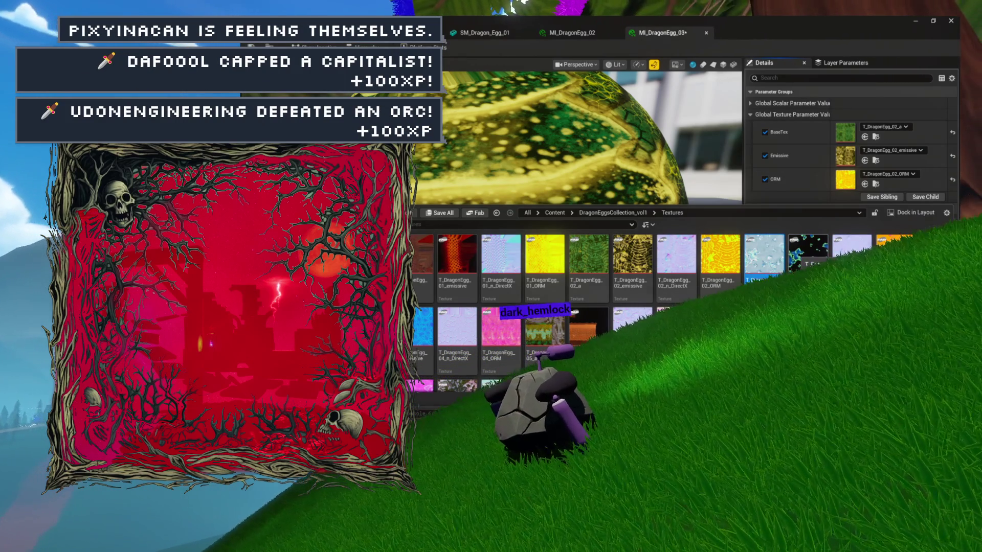
pyautogui.moveTo(764, 254)
pyautogui.mouseDown()
pyautogui.moveTo(865, 136)
pyautogui.moveTo(847, 133)
pyautogui.mouseUp()
pyautogui.click(876, 136)
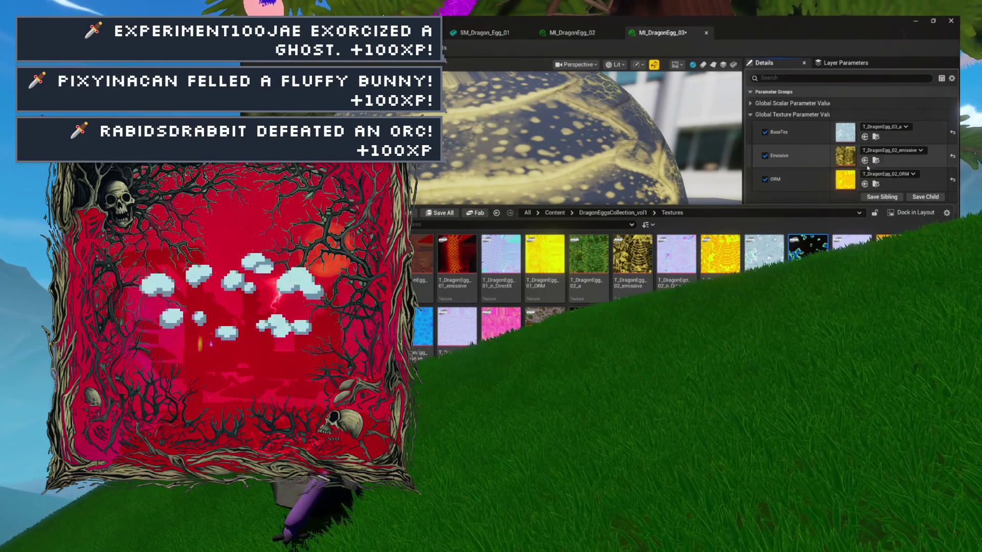
pyautogui.click(864, 160)
pyautogui.click(876, 161)
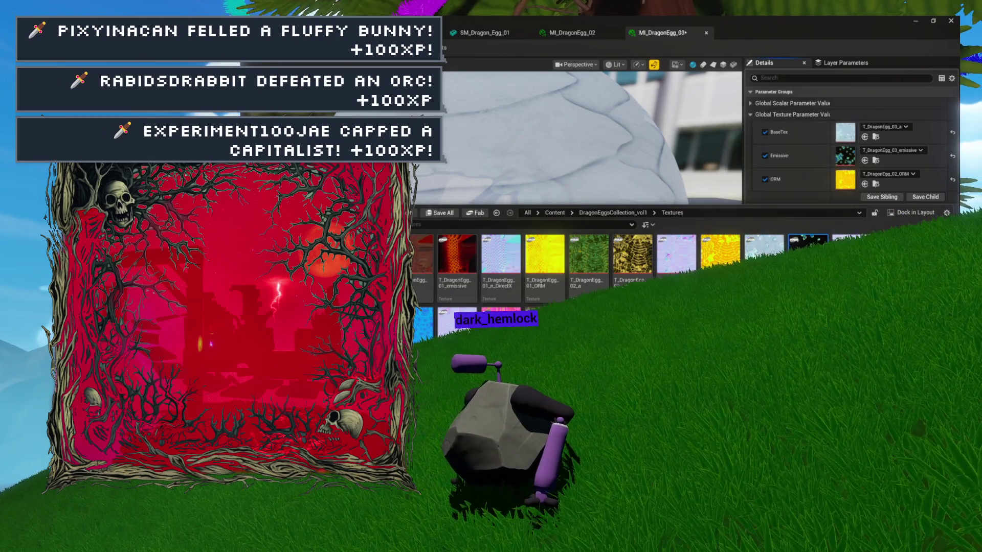
# - Set MI_DragonEgg_03's ORM to T_DragonEgg_03_ORM and save the material instance
pyautogui.click(864, 184)
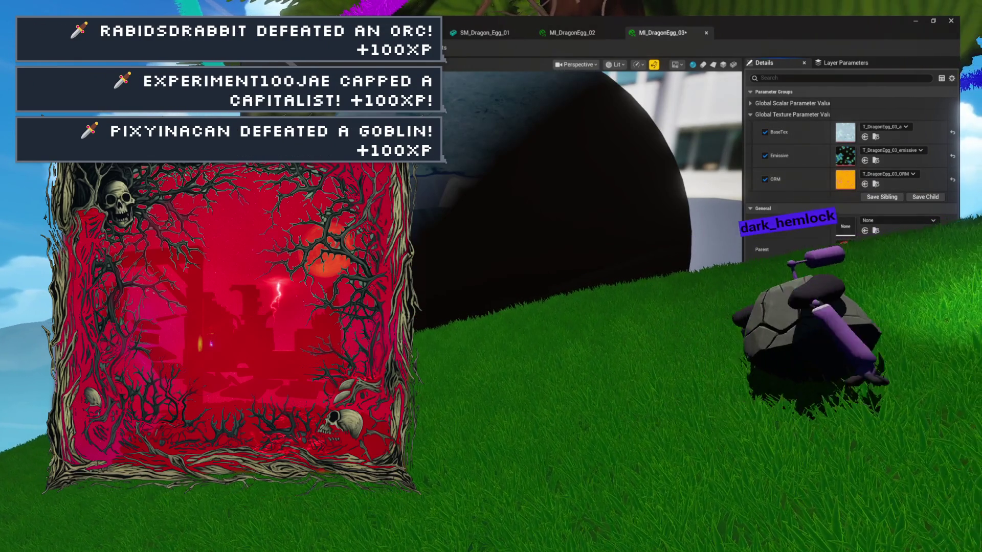
pyautogui.hotkey('ctrl', 's')
pyautogui.click(574, 33)
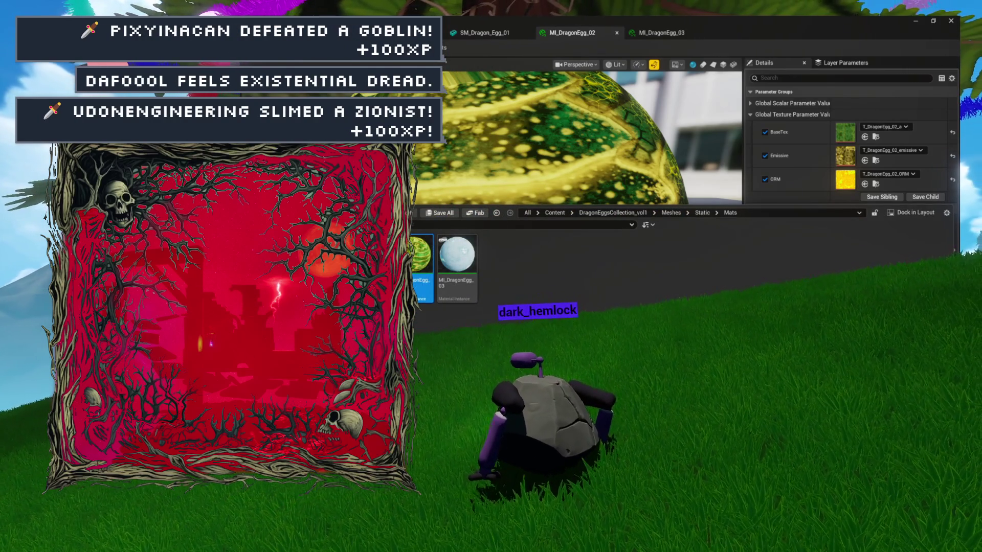
pyautogui.hotkey('alt', 'Left')
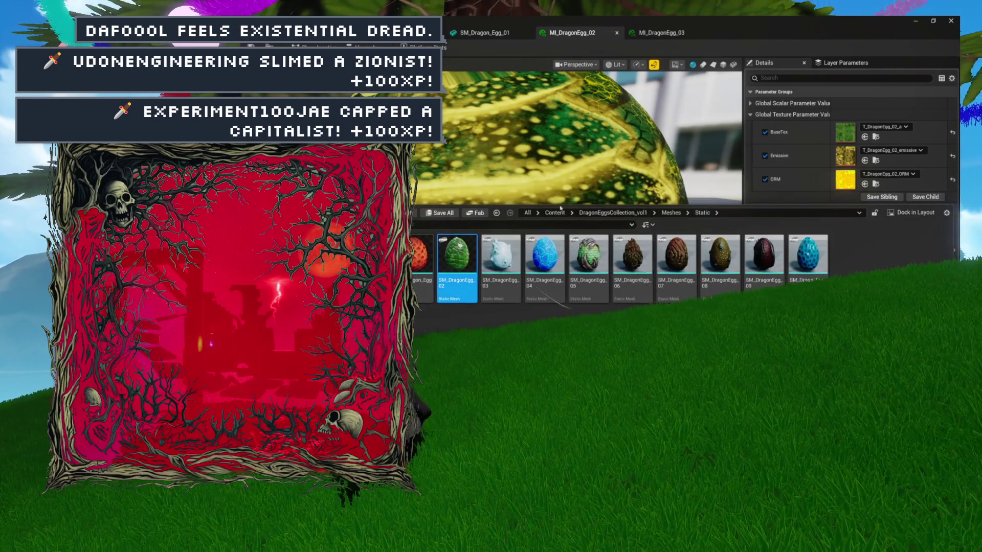
# - Assign MI_DragonEgg_02 to SM_DragonEgg_02's material slot and save the mesh
pyautogui.press('Return')
pyautogui.scroll(6, 479, 229)
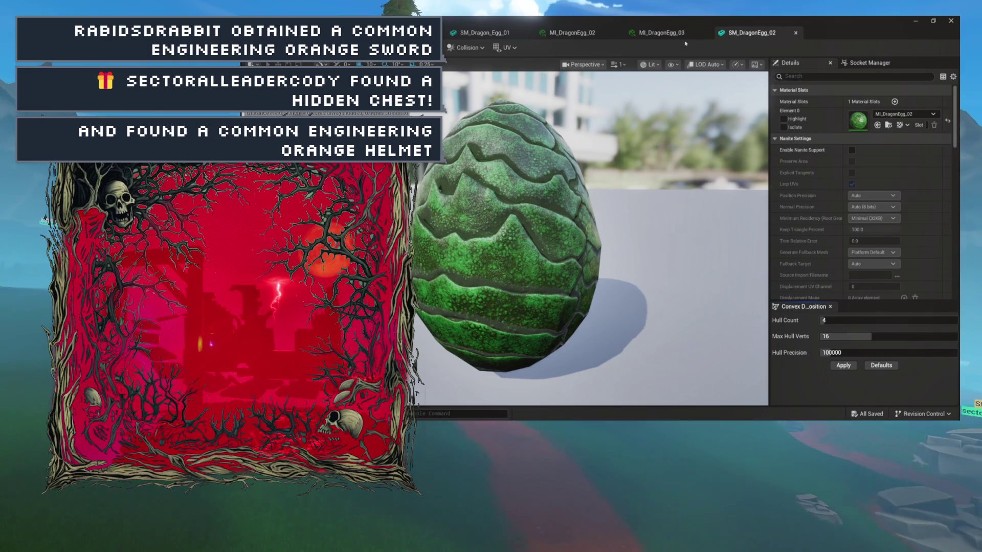
pyautogui.click(573, 32)
pyautogui.hotkey('ctrl', 'space')
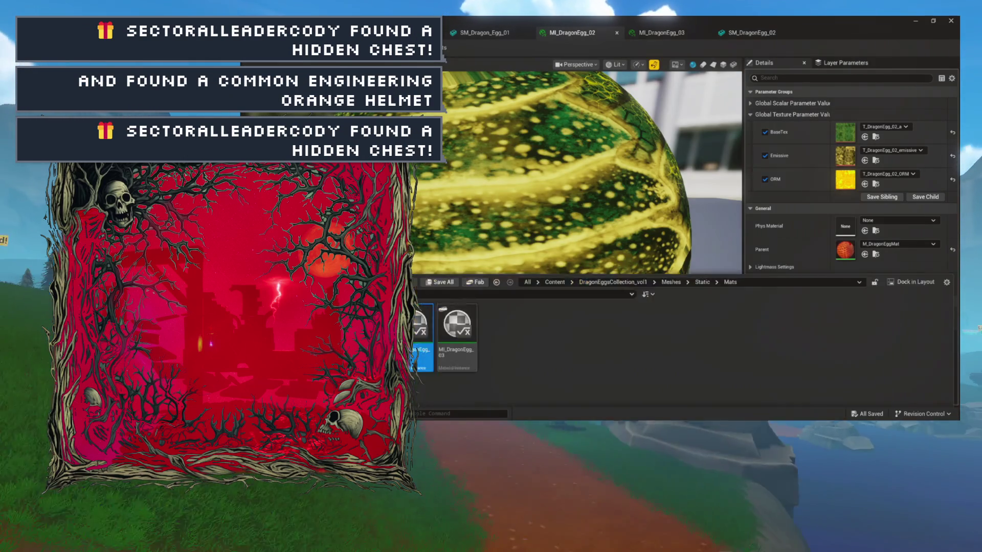
pyautogui.click(747, 32)
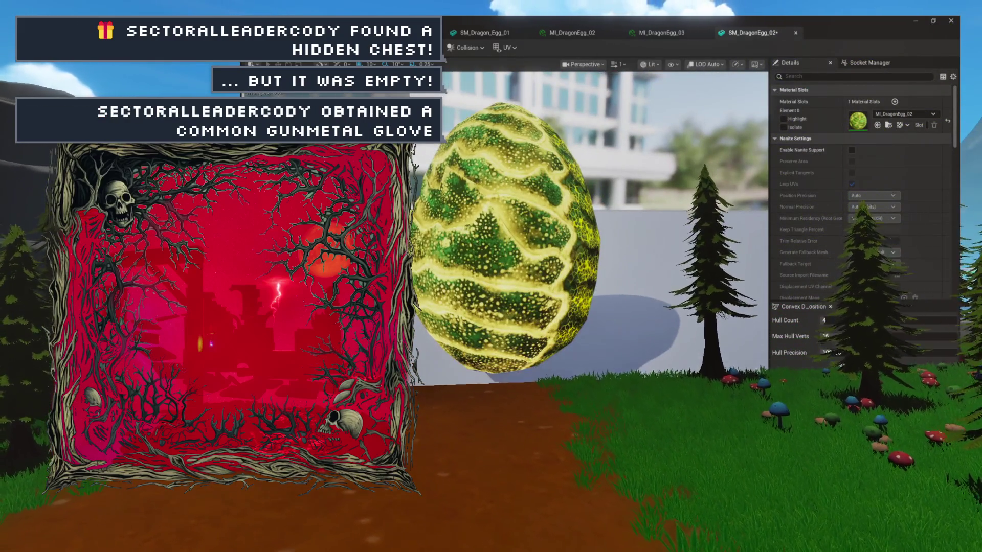
pyautogui.hotkey('ctrl', 's')
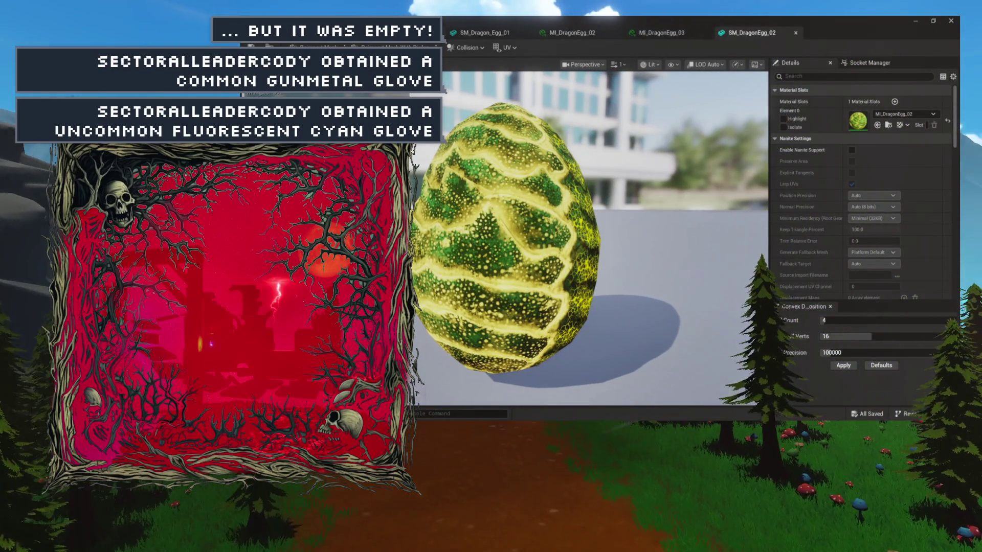
pyautogui.click(641, 32)
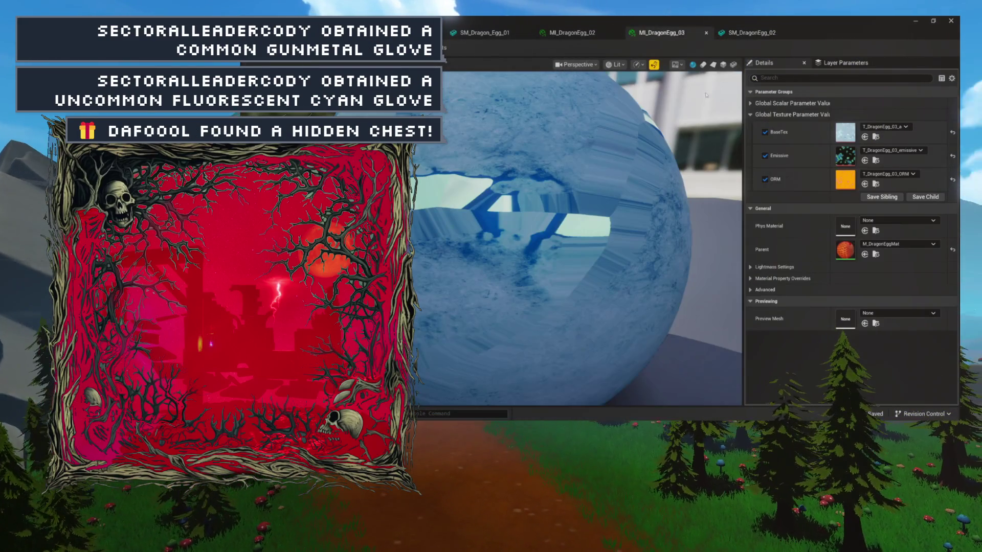
# - Select every texture in the dragon egg Textures folder and choose Texture Source Actions > Reduce Size
pyautogui.click(874, 137)
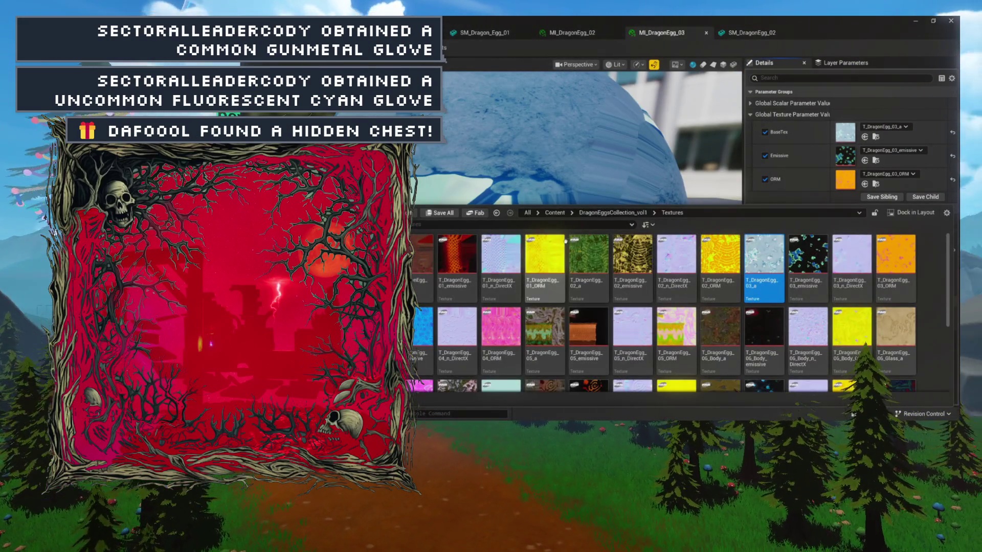
pyautogui.scroll(-5, 681, 307)
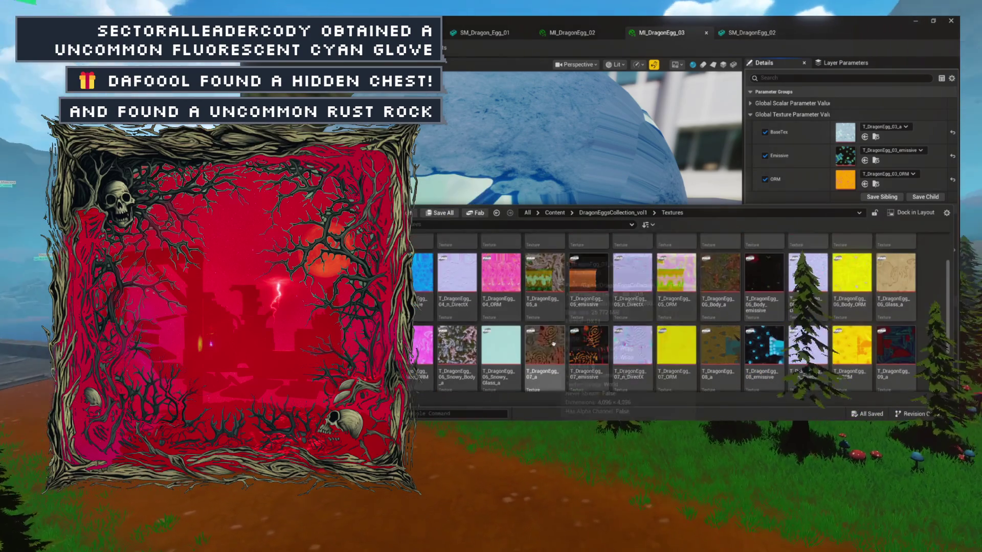
pyautogui.hotkey('ctrl', 'a')
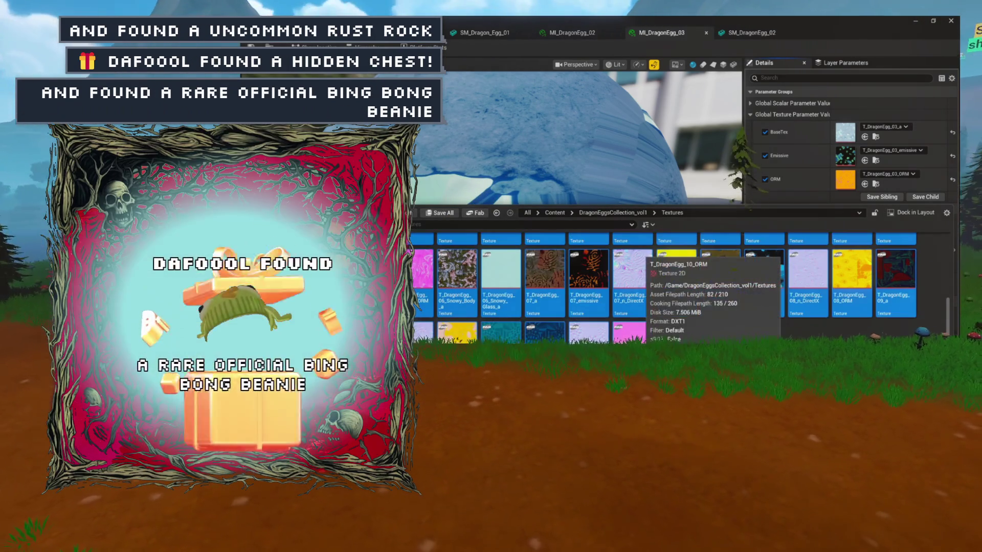
pyautogui.rightClick(645, 276)
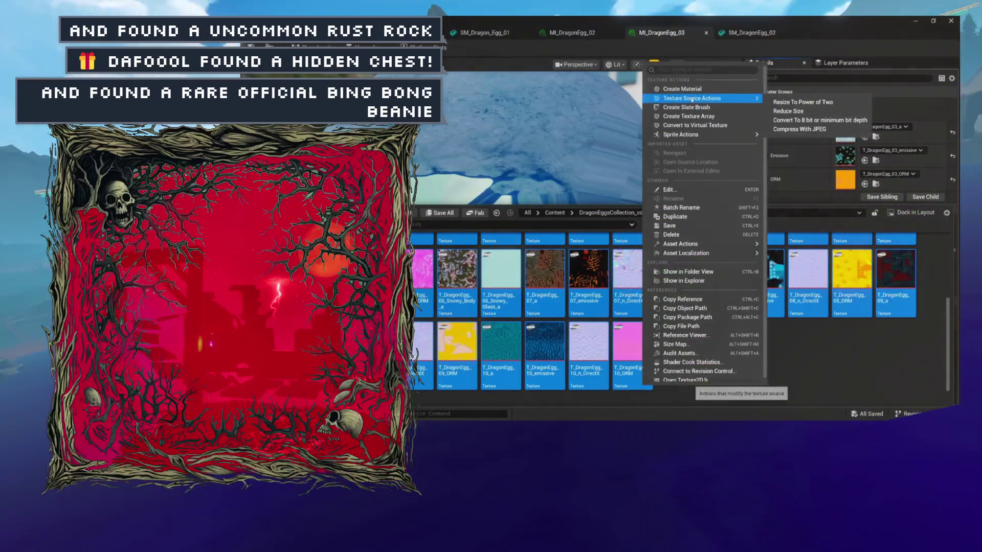
pyautogui.moveTo(698, 135)
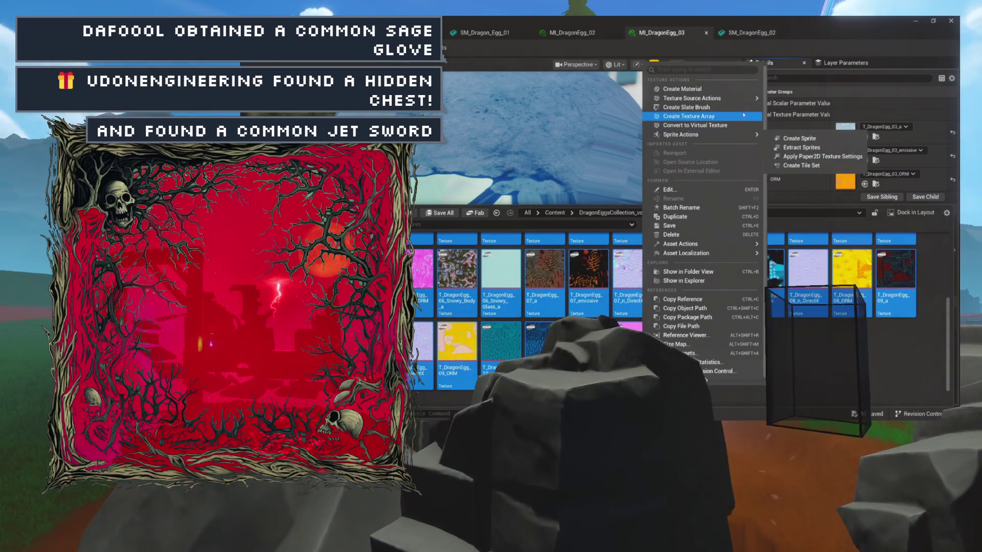
pyautogui.moveTo(744, 101)
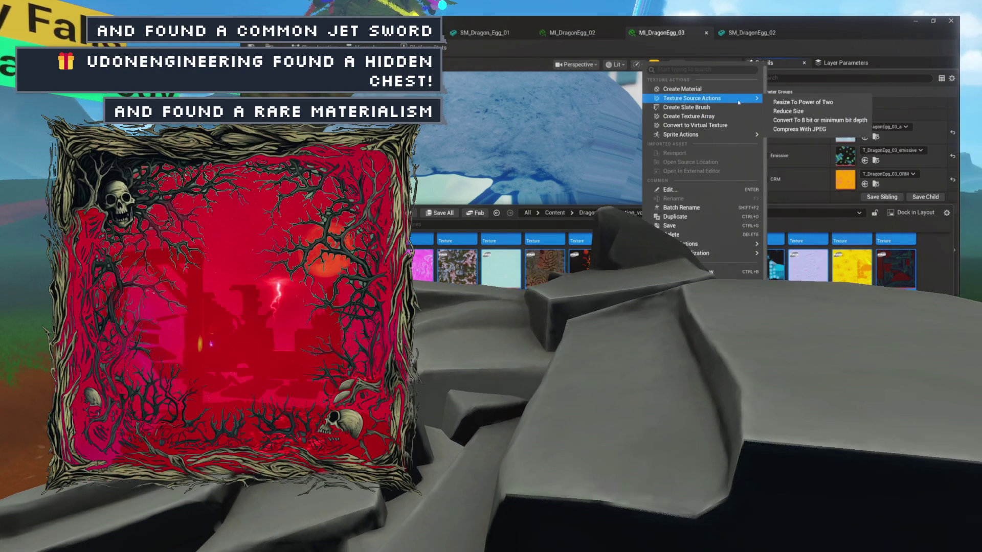
pyautogui.moveTo(738, 136)
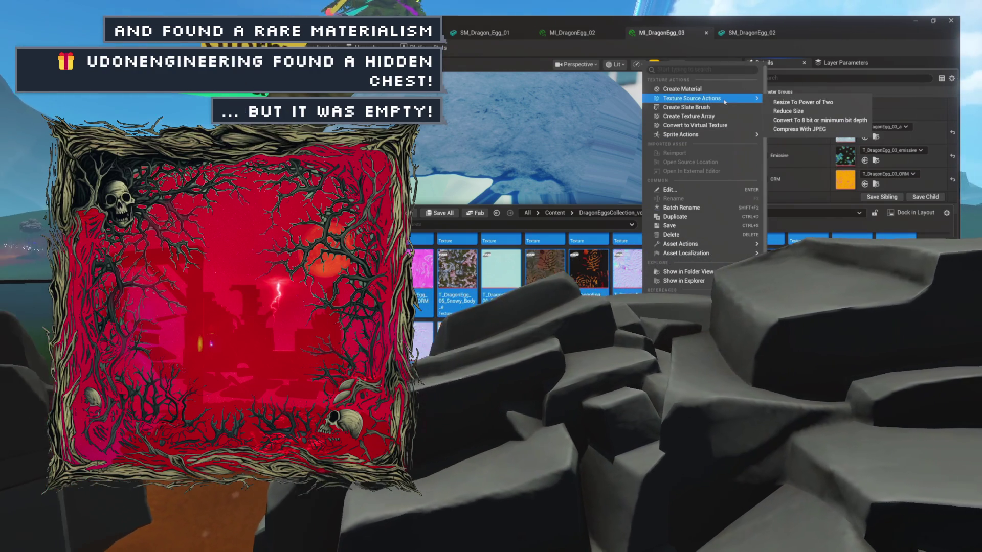
pyautogui.click(774, 110)
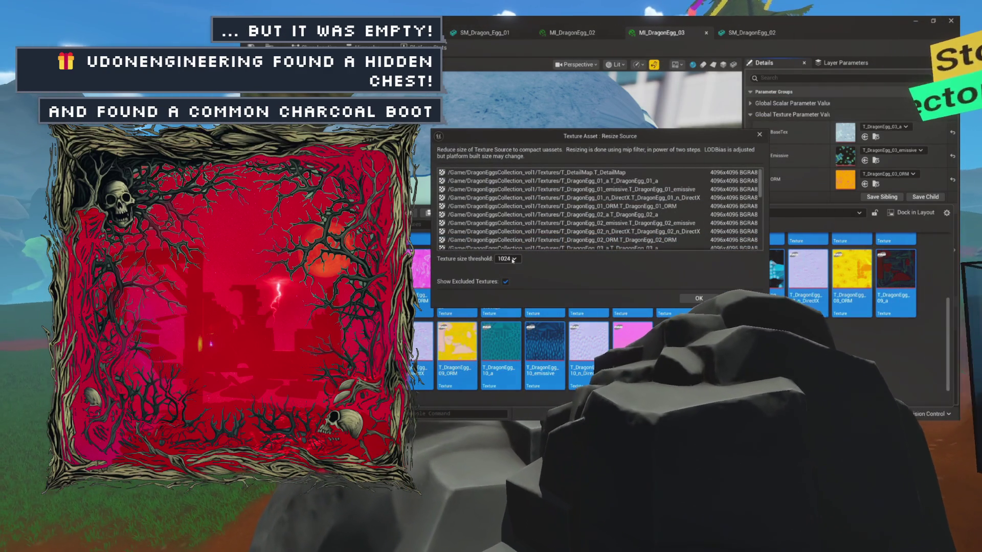
# - Reduce all texture sources with a texture size threshold of 512
pyautogui.click(513, 259)
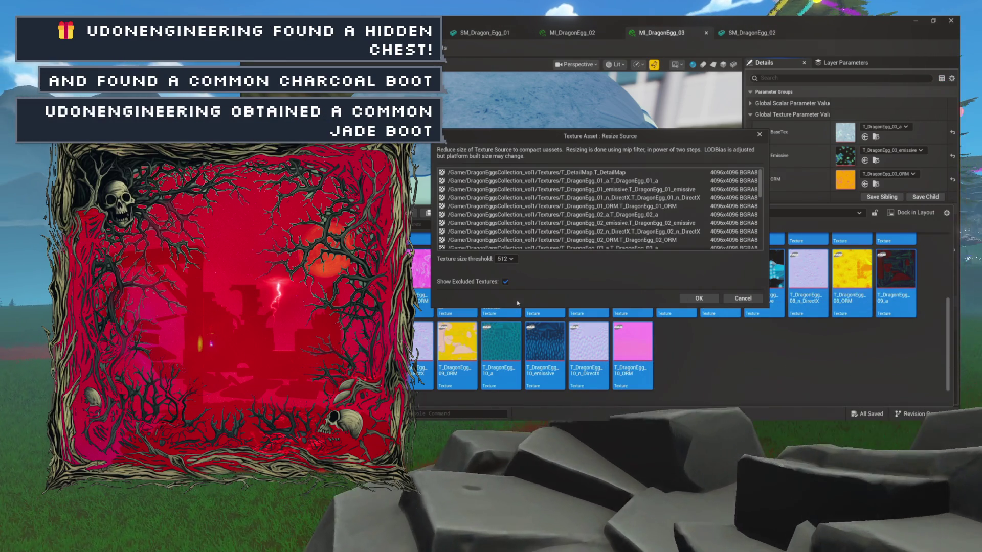
pyautogui.click(705, 301)
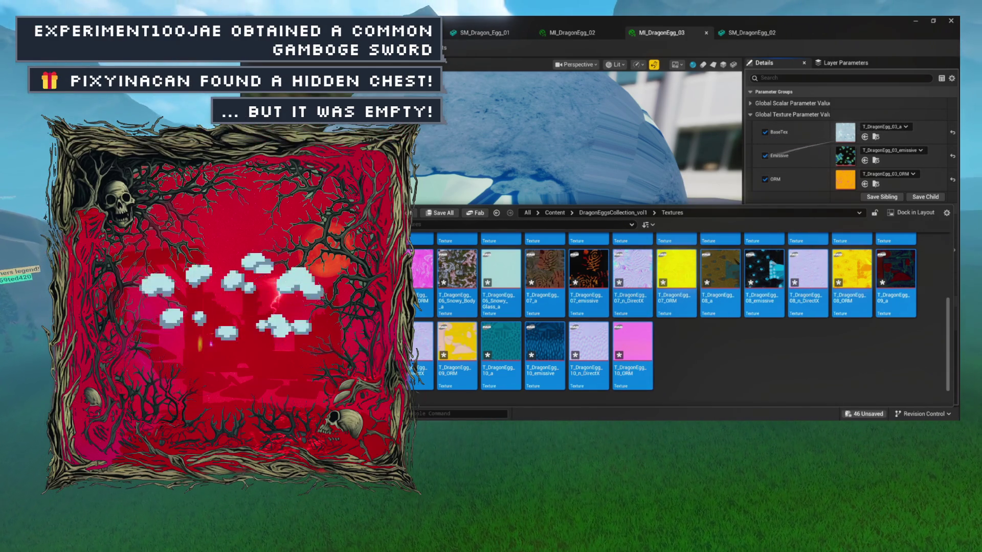
# - Save all 46 modified textures with Save Selected in the Save Content dialog
pyautogui.hotkey('ctrl', 'shift', 's')
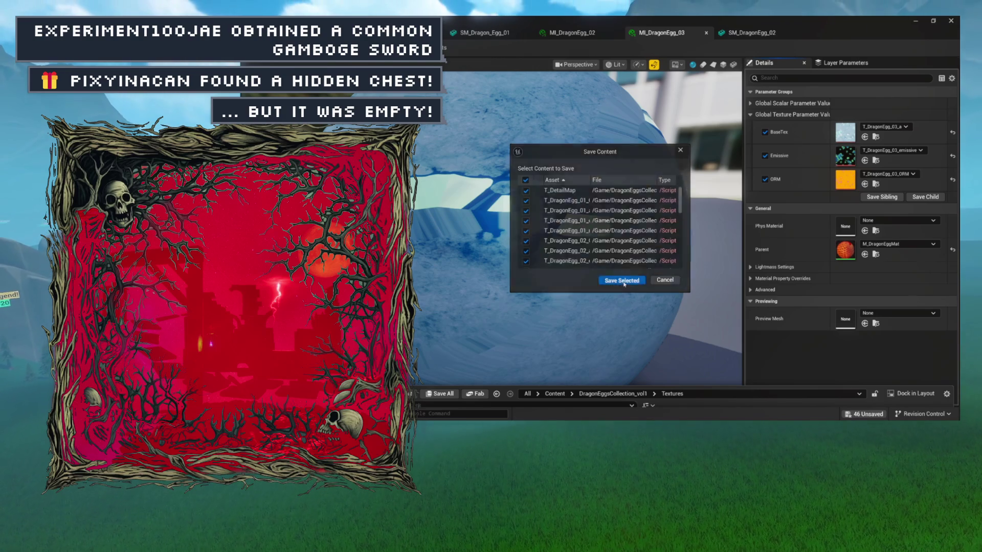
pyautogui.click(623, 282)
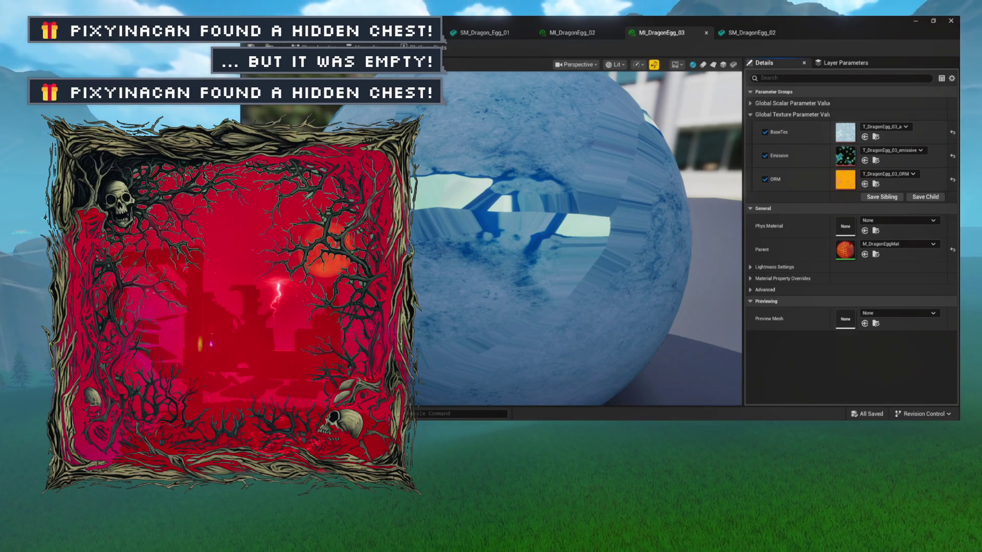
pyautogui.hotkey('ctrl', 'space')
pyautogui.scroll(3, 474, 325)
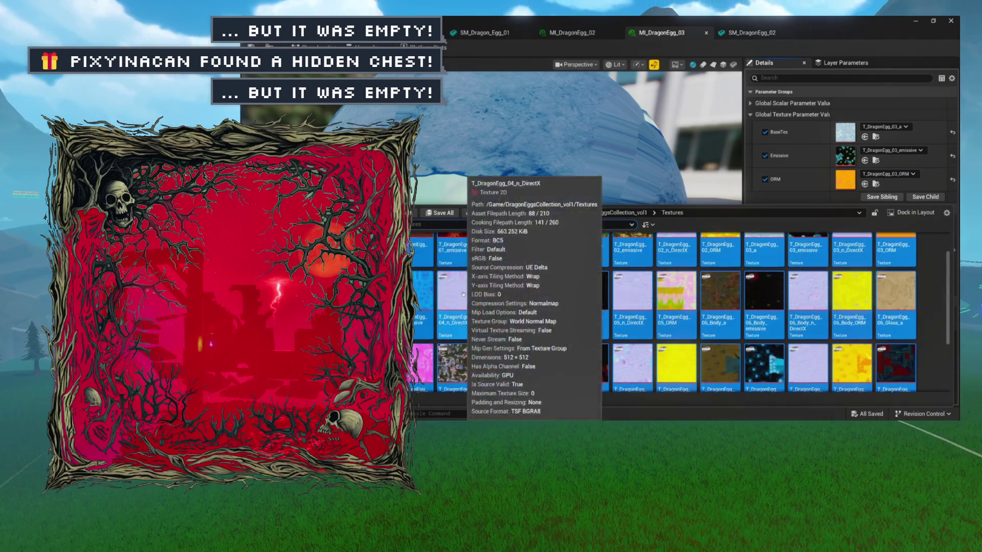
pyautogui.click(751, 31)
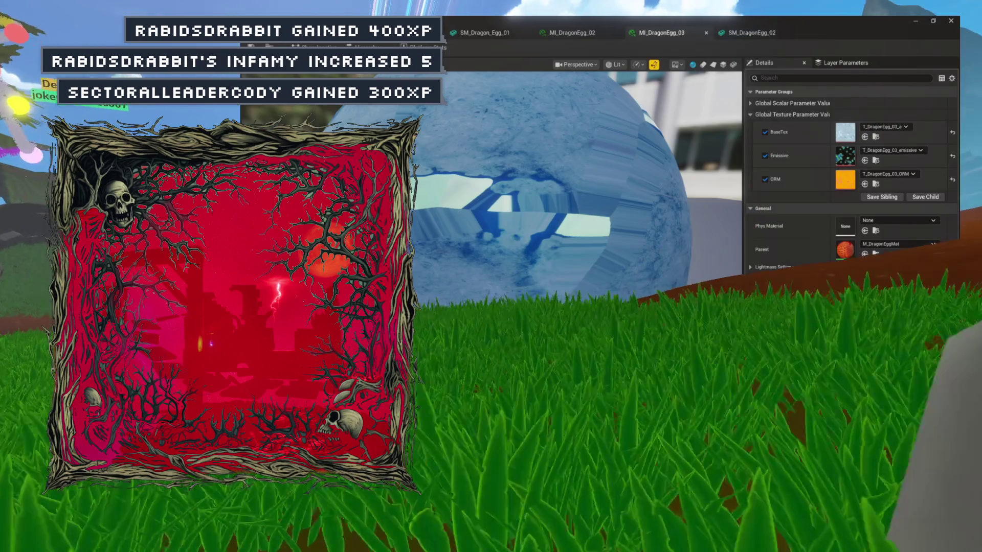
# - Open SM_DragonEgg_03 and assign MI_DragonEgg_03 from the Mats folder to its Element 0 slot
pyautogui.click(748, 34)
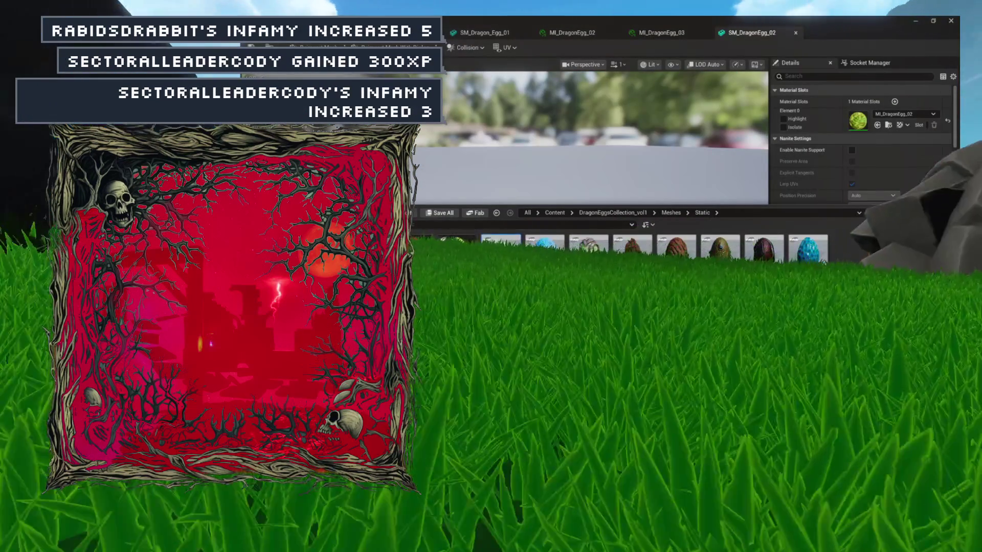
pyautogui.doubleClick(545, 243)
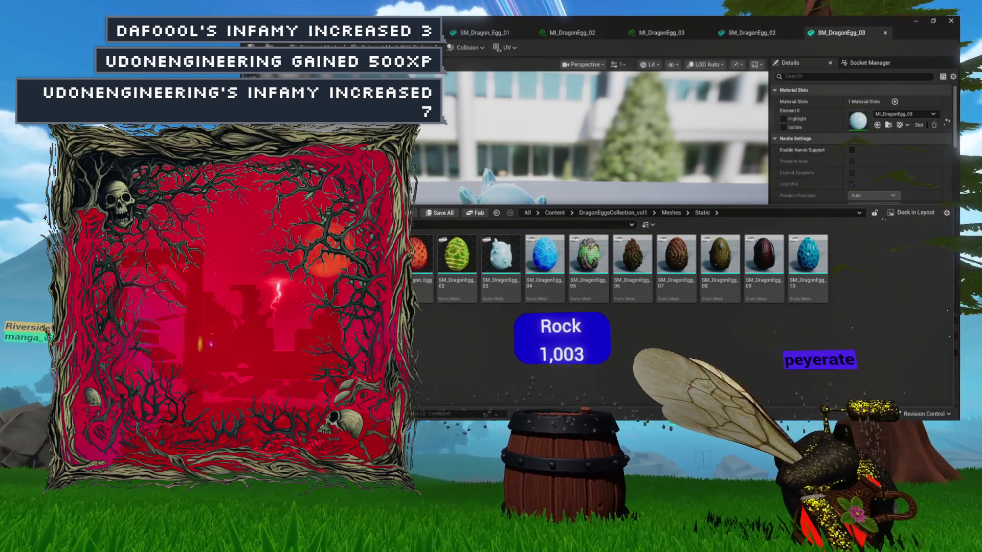
pyautogui.doubleClick(414, 266)
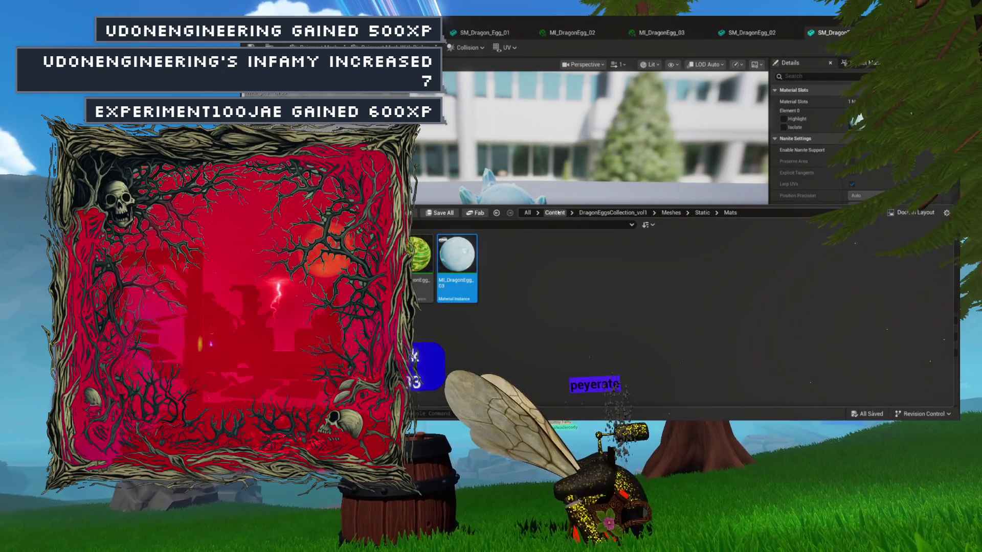
pyautogui.hotkey('ctrl', 'space')
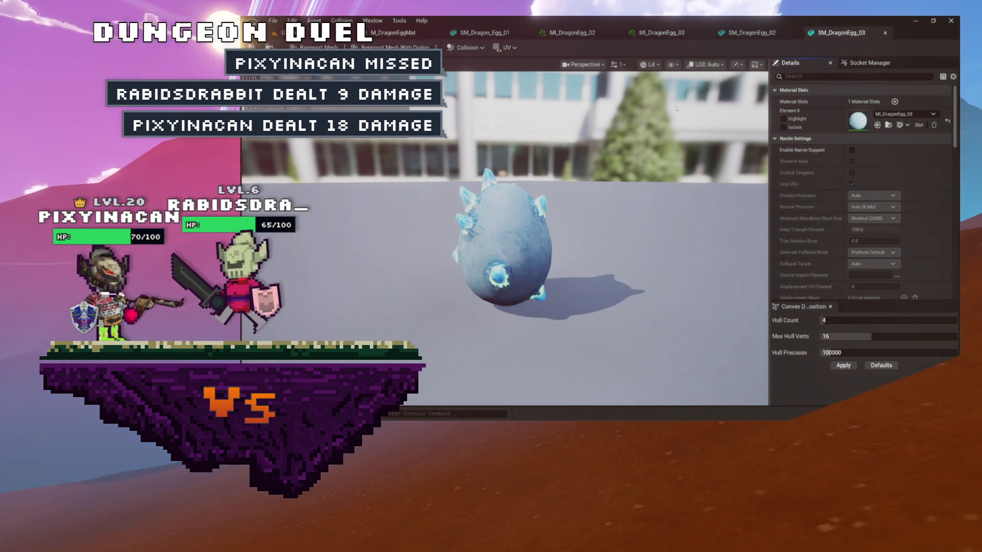
pyautogui.hotkey('ctrl', 'space')
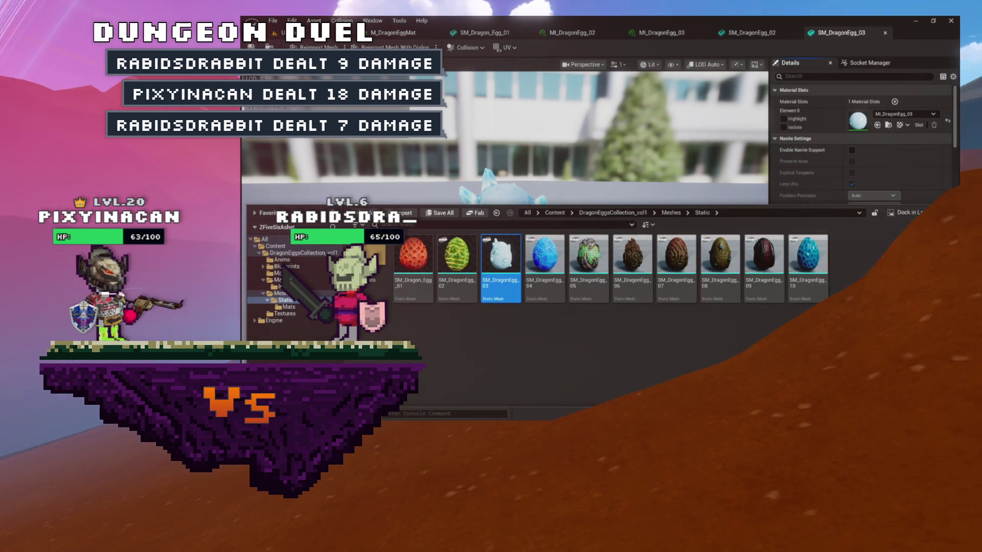
# - Show the egg material instances in the Mats folder and close four finished asset editors
pyautogui.click(289, 307)
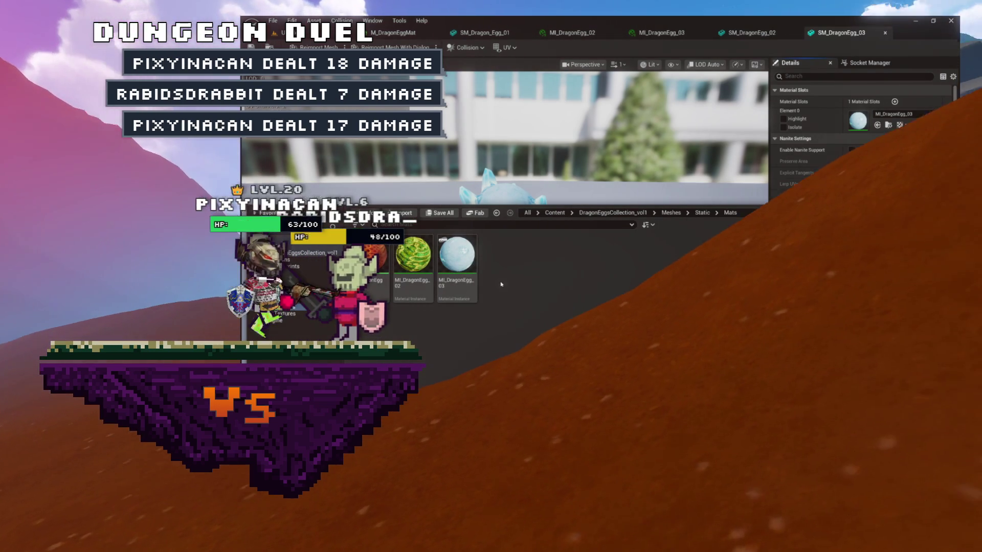
pyautogui.click(465, 285)
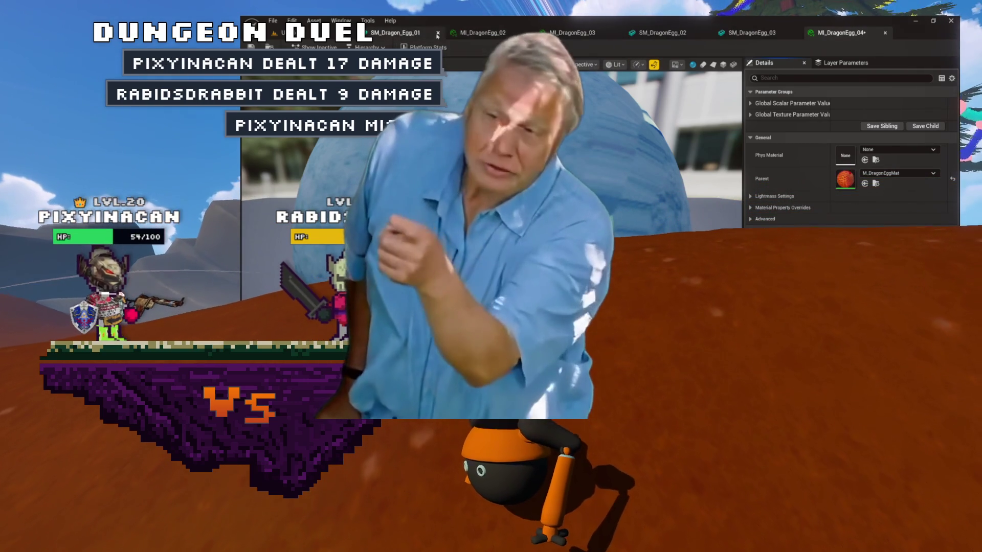
pyautogui.click(438, 33)
pyautogui.click(438, 34)
pyautogui.click(438, 33)
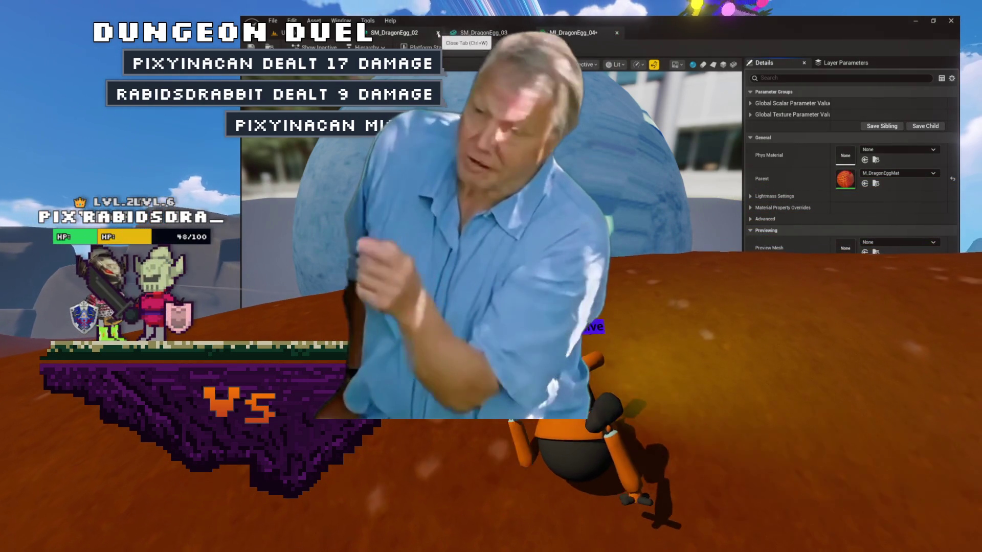
pyautogui.click(437, 34)
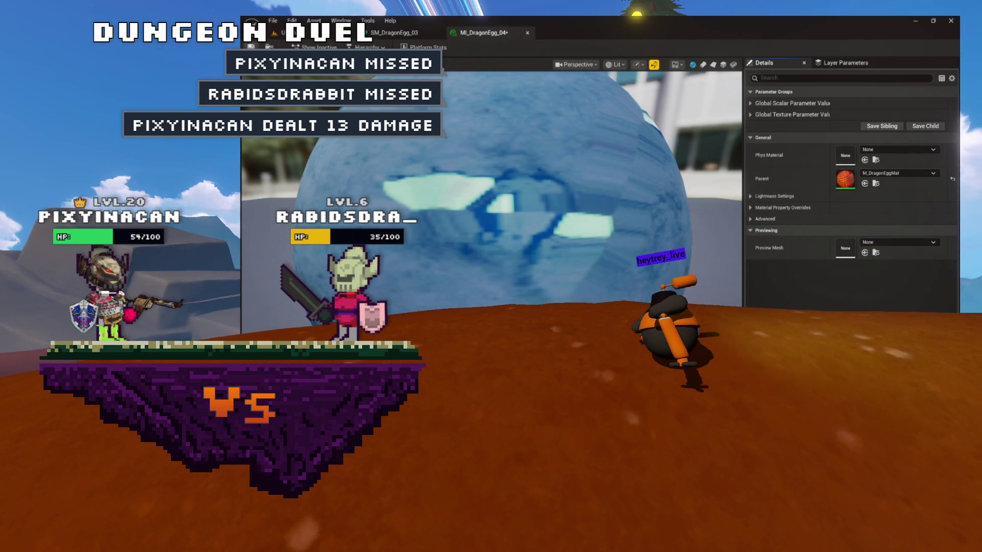
# - Open MI_DragonEgg_04's Global Texture Parameter Values and browse to its BaseTex texture
pyautogui.click(439, 61)
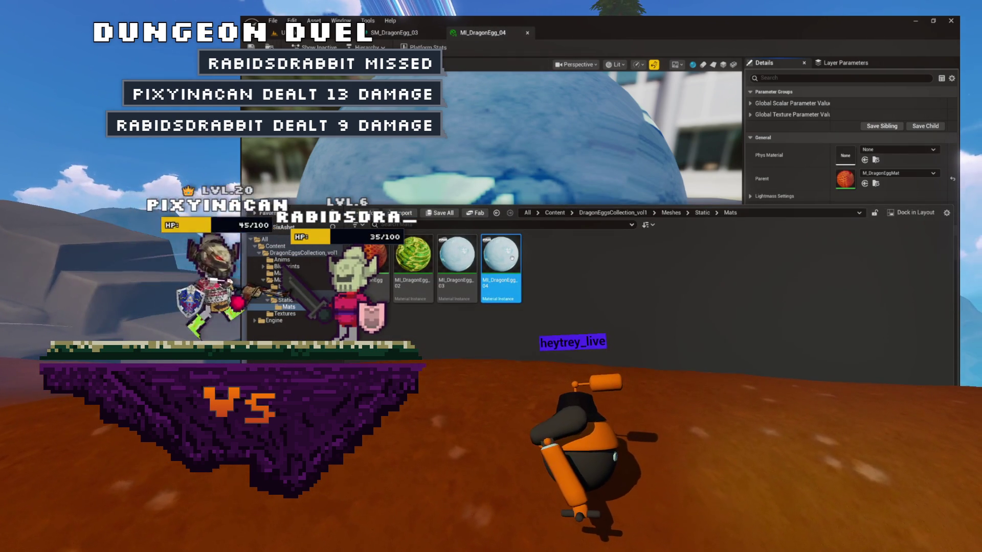
pyautogui.click(751, 116)
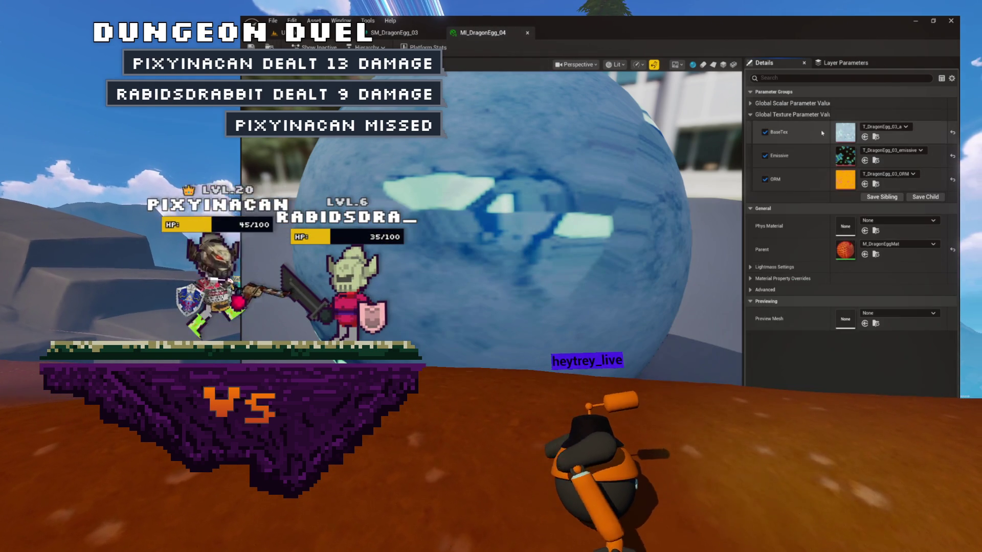
pyautogui.click(876, 137)
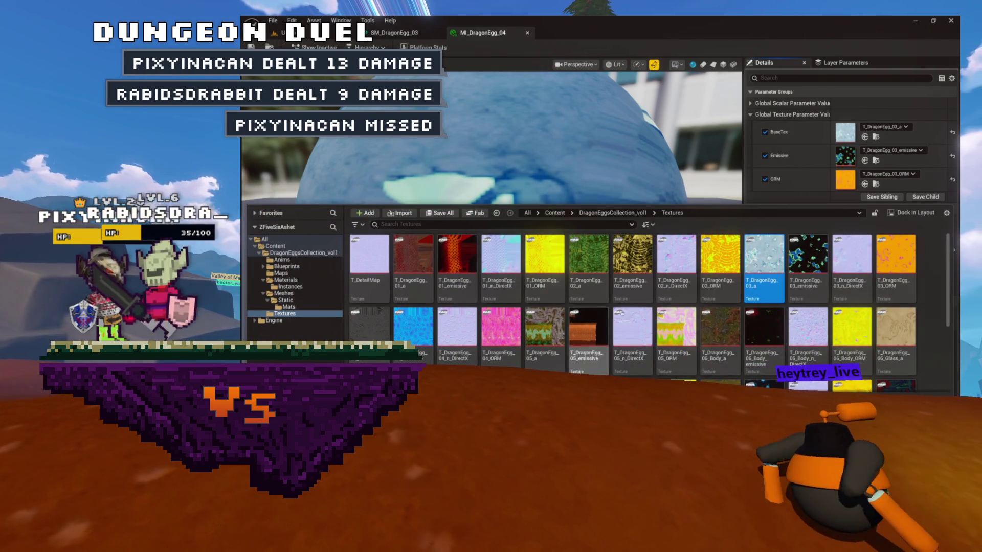
# - Set MI_DragonEgg_04's BaseTex to T_DragonEgg_04_a
pyautogui.scroll(-1, 730, 289)
pyautogui.scroll(-1, 752, 286)
pyautogui.moveTo(773, 283)
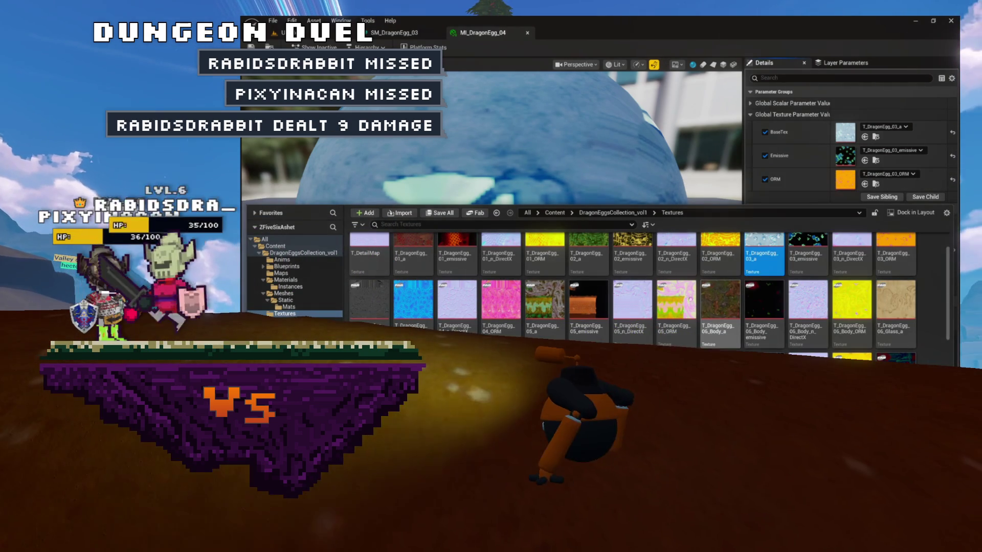
pyautogui.scroll(-1, 776, 275)
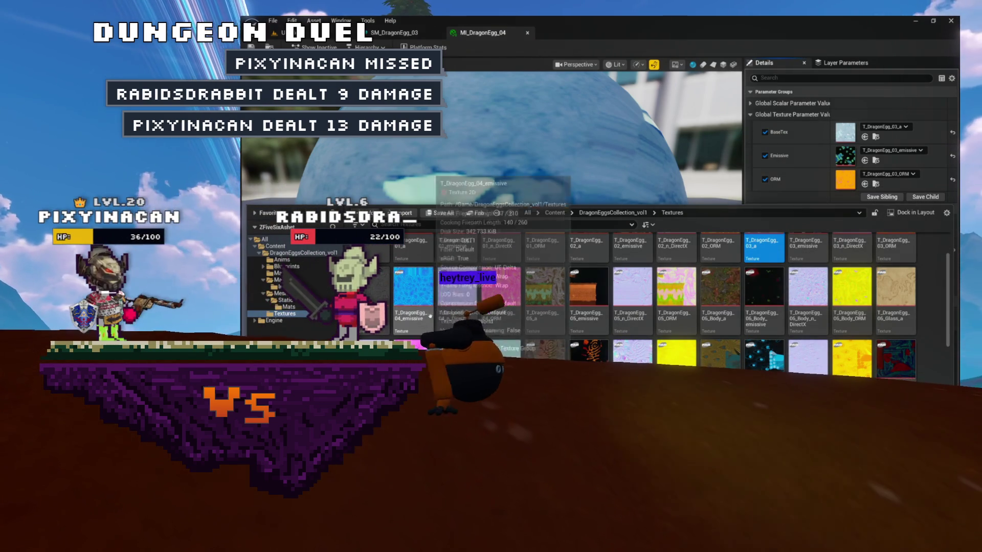
pyautogui.click(368, 289)
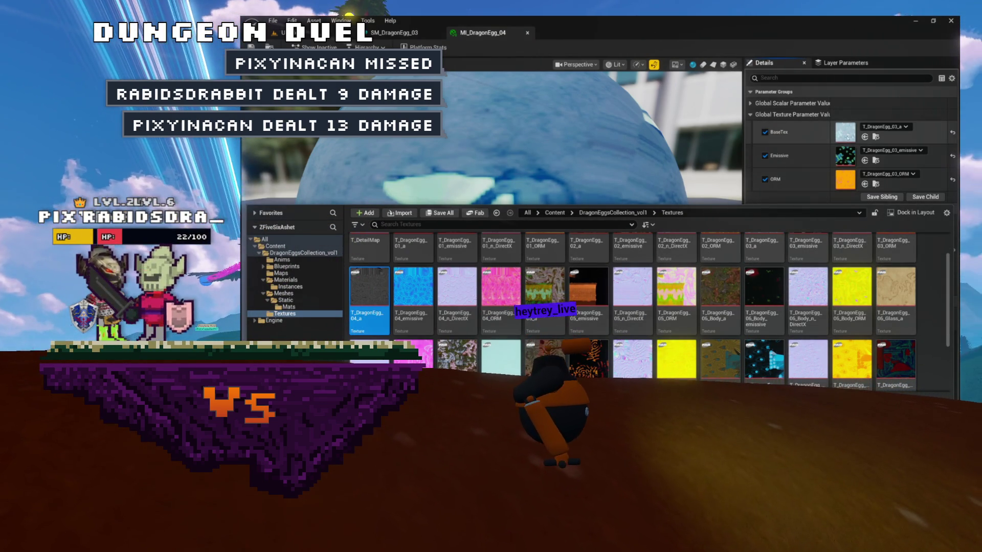
pyautogui.click(865, 137)
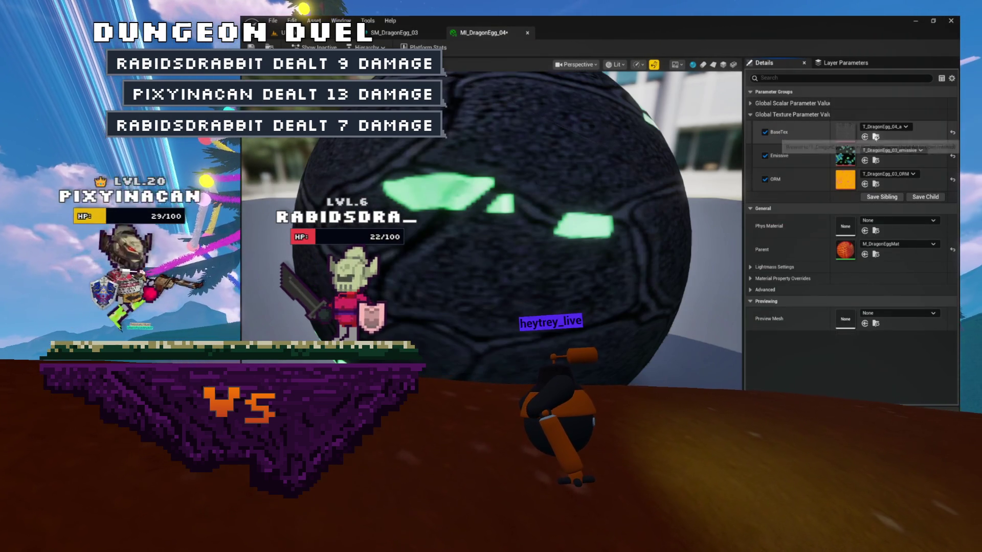
# - Set Emissive to T_DragonEgg_04_emissive and ORM to T_DragonEgg_04_ORM, then save
pyautogui.click(875, 137)
pyautogui.click(419, 319)
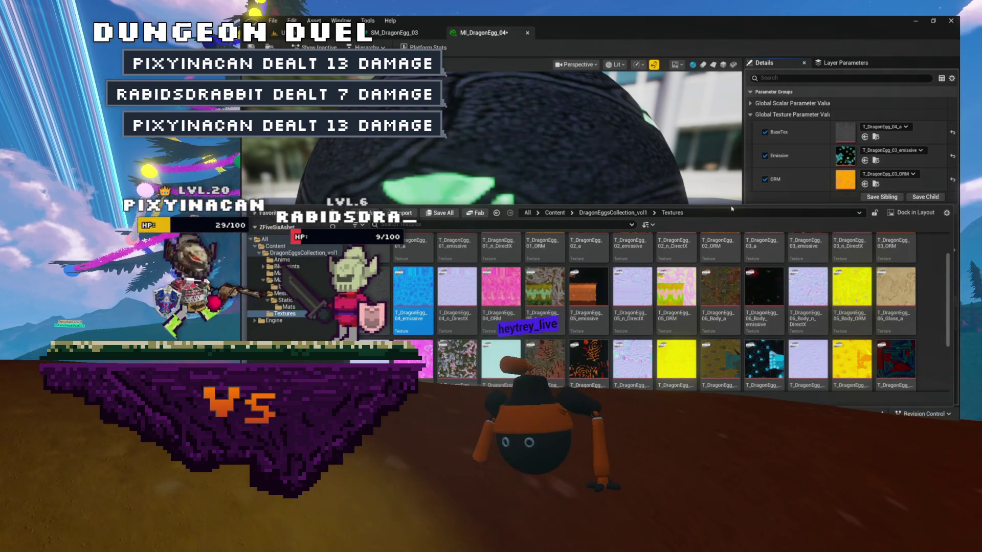
pyautogui.click(865, 160)
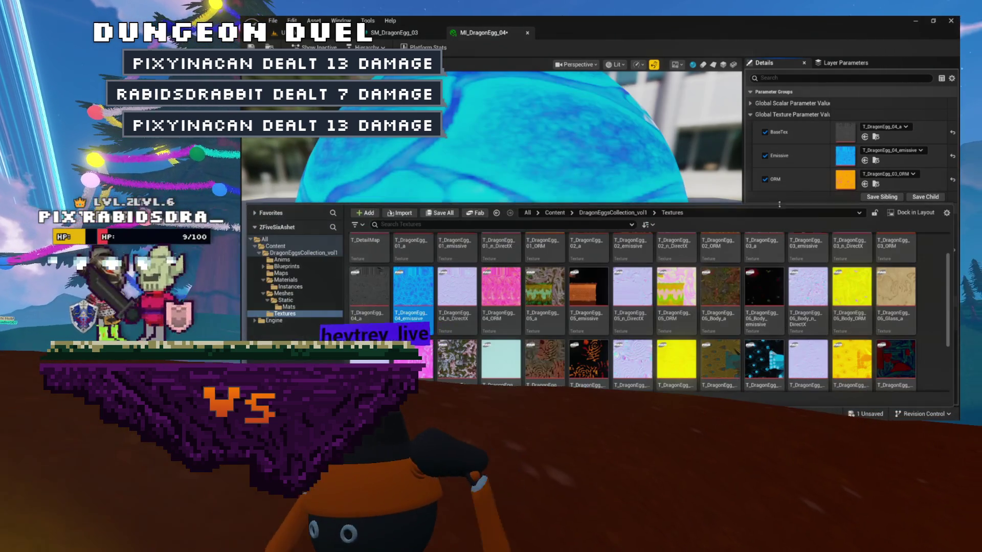
pyautogui.moveTo(549, 317)
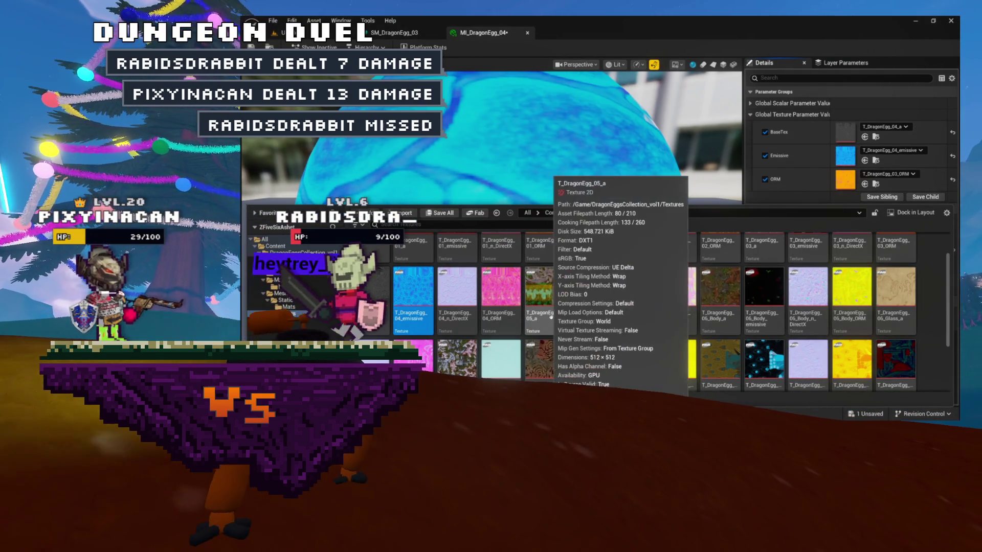
pyautogui.click(499, 318)
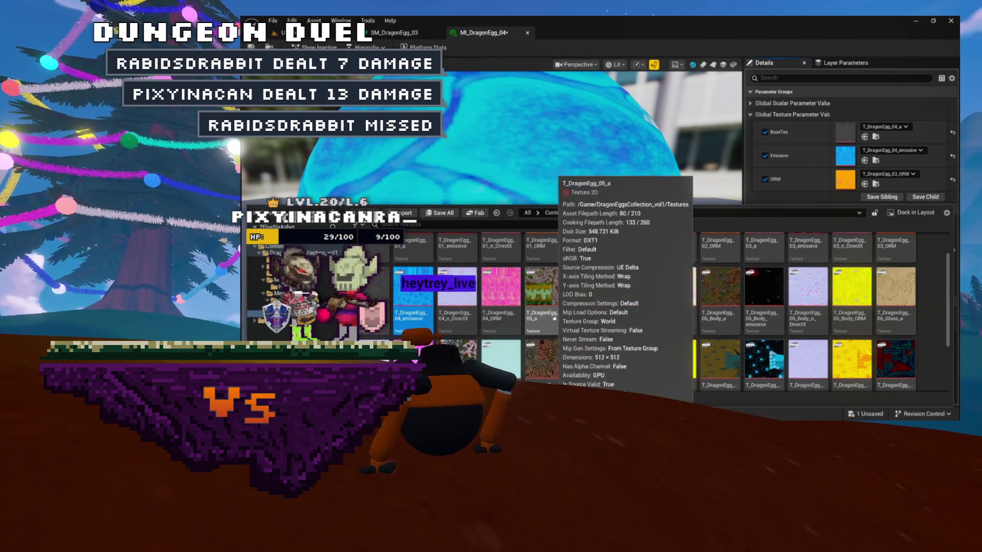
pyautogui.click(865, 184)
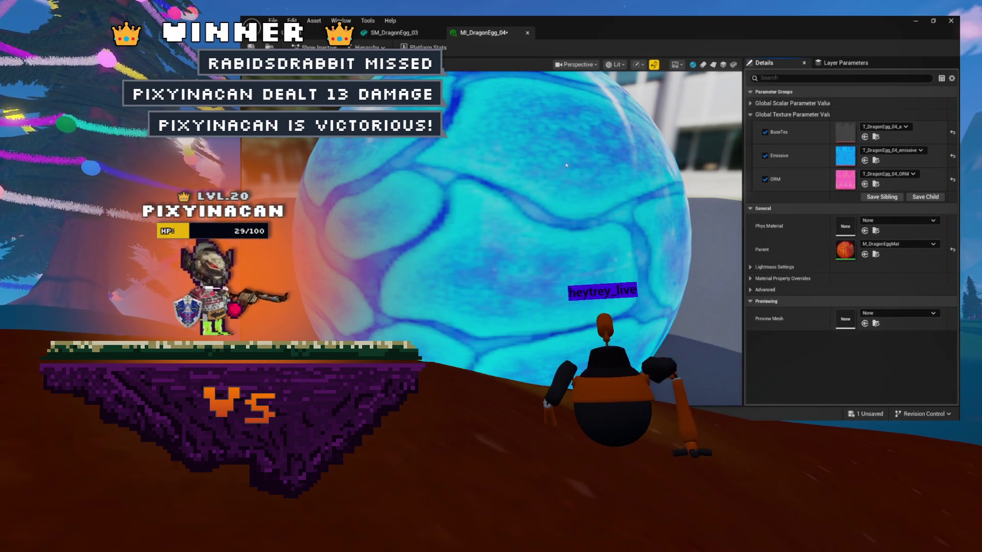
pyautogui.hotkey('ctrl', 's')
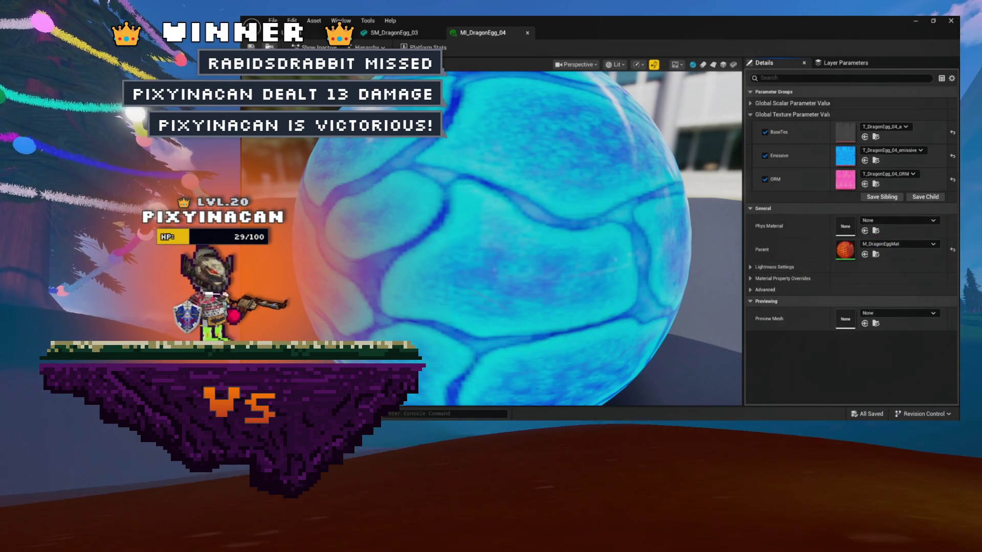
# - Locate MI_DragonEgg_04 in the Content Browser and move between the Mats and egg mesh folders
pyautogui.hotkey('ctrl', 'b')
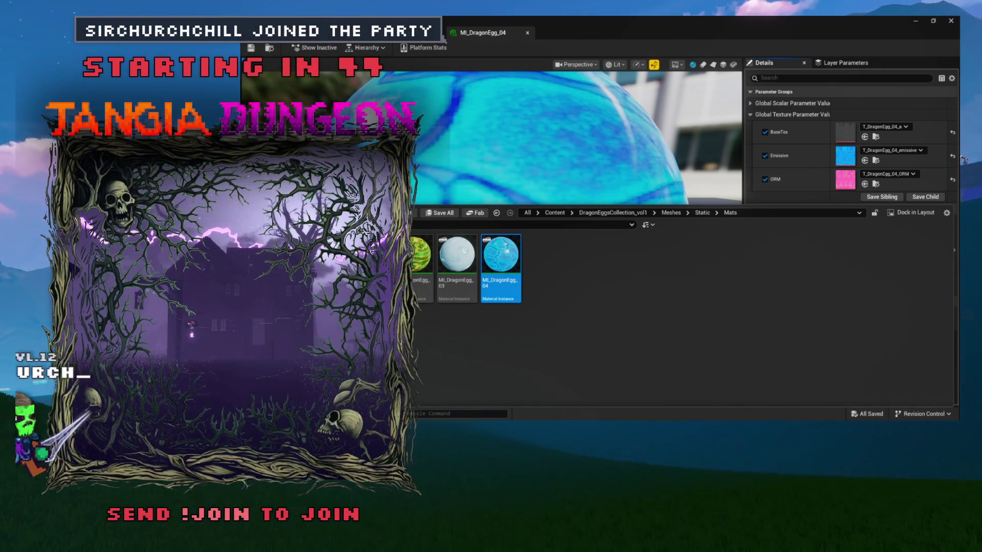
pyautogui.click(415, 307)
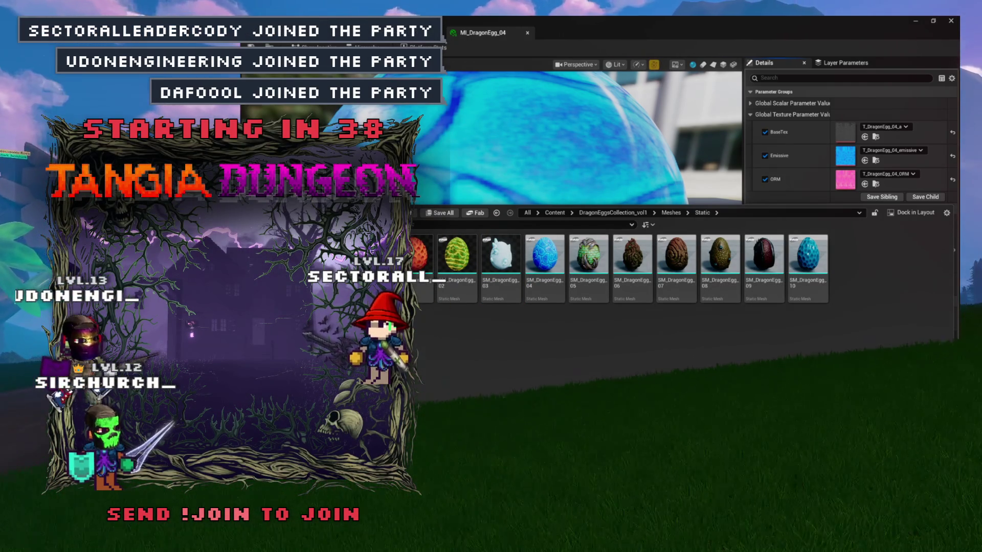
pyautogui.click(497, 213)
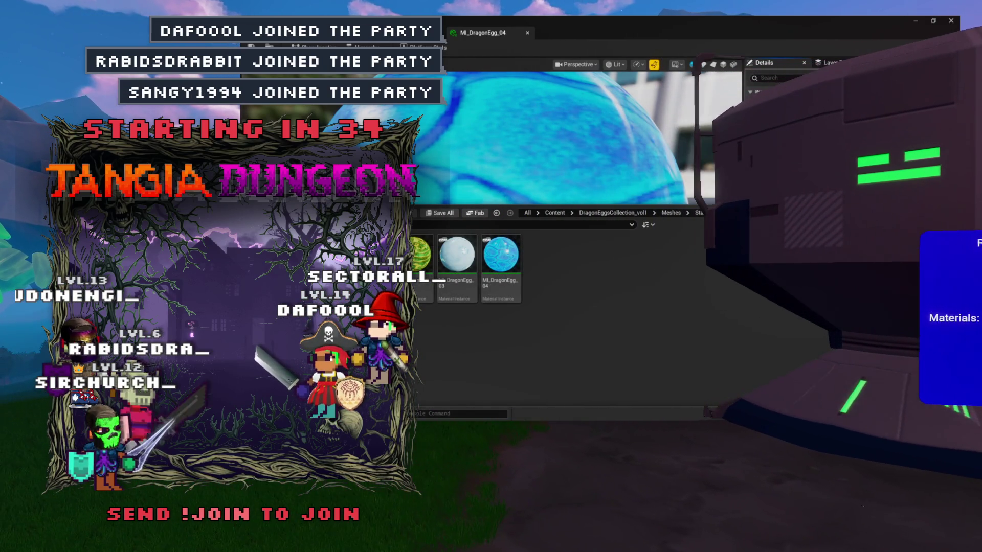
pyautogui.click(496, 213)
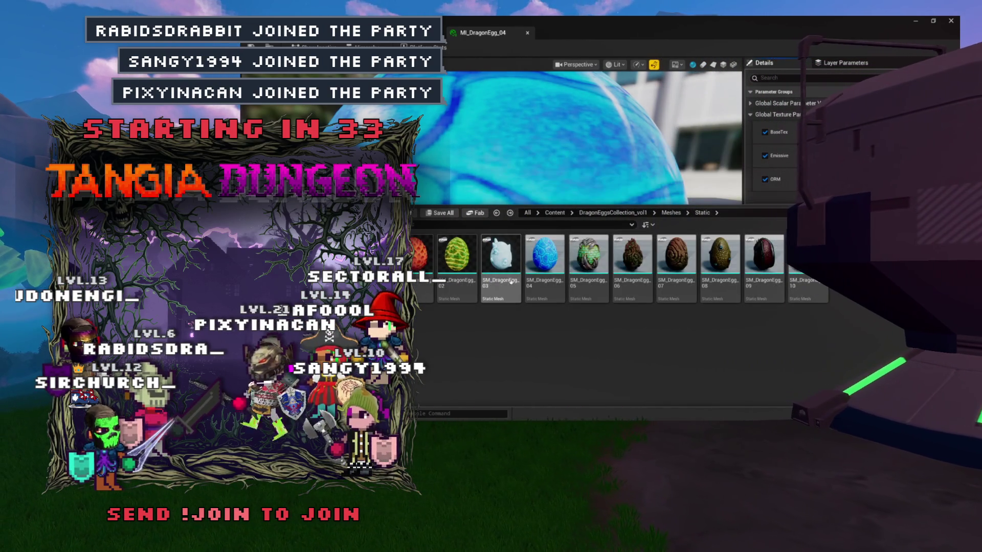
# - Assign MI_DragonEgg_04 to SM_DragonEgg_04's Element 0 slot, turning the egg light cyan
pyautogui.doubleClick(544, 256)
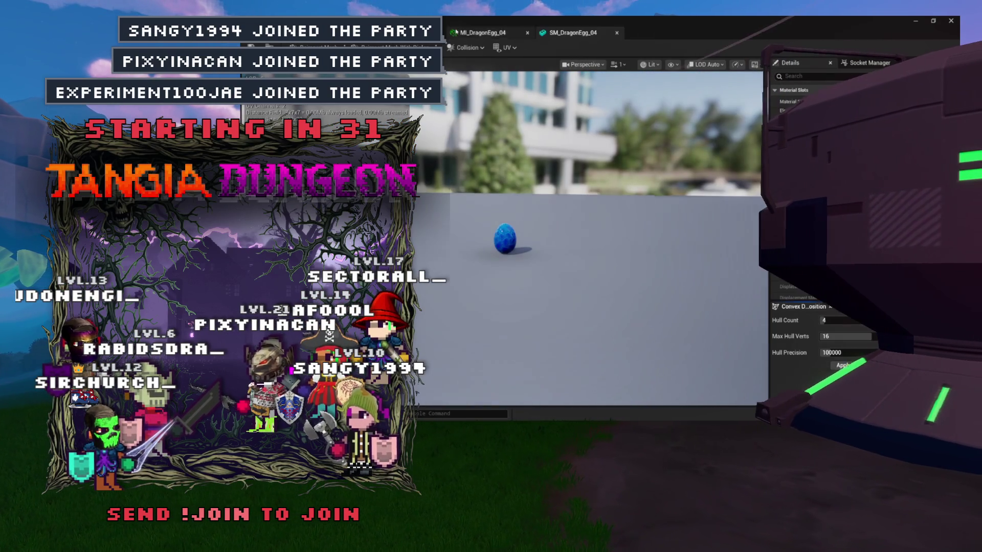
pyautogui.scroll(10, 564, 120)
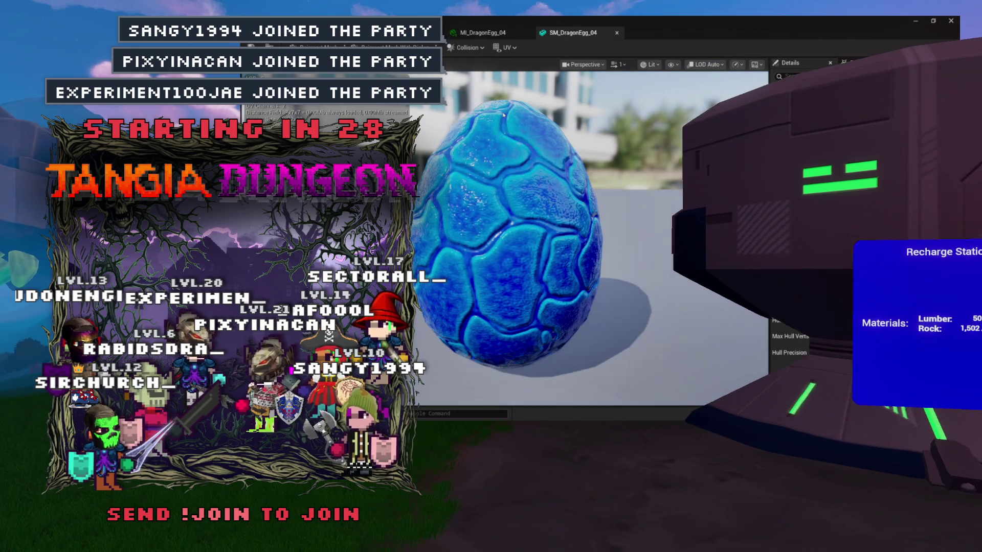
pyautogui.click(482, 32)
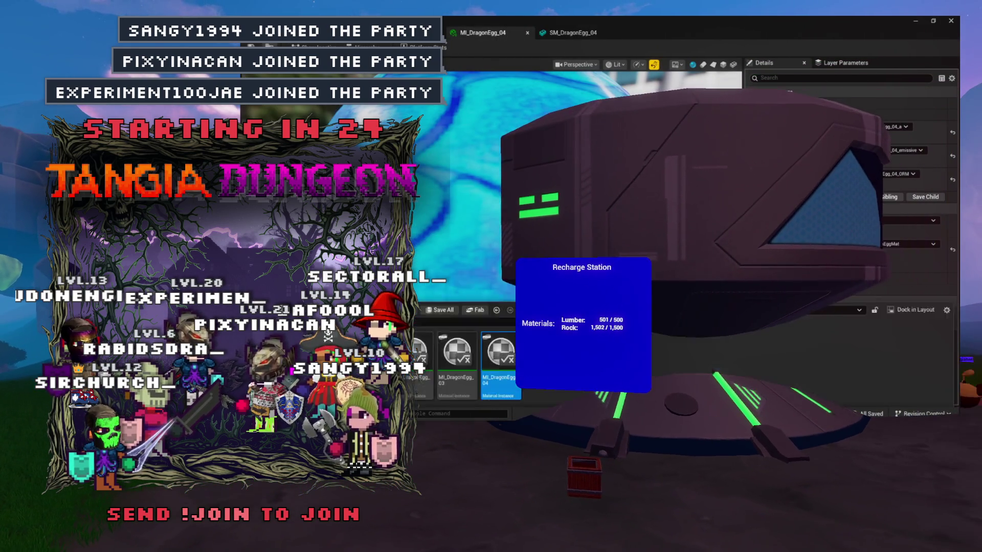
pyautogui.click(548, 33)
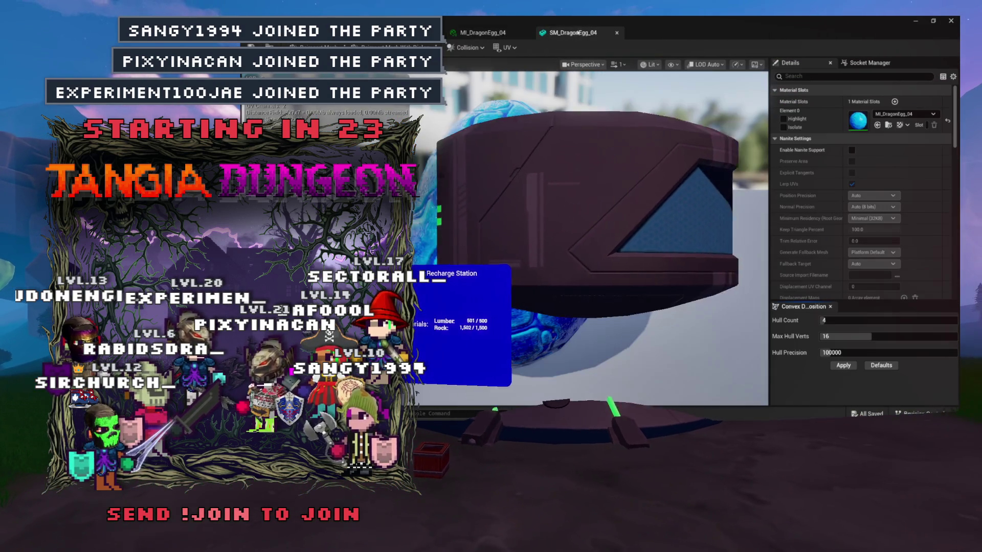
pyautogui.click(878, 125)
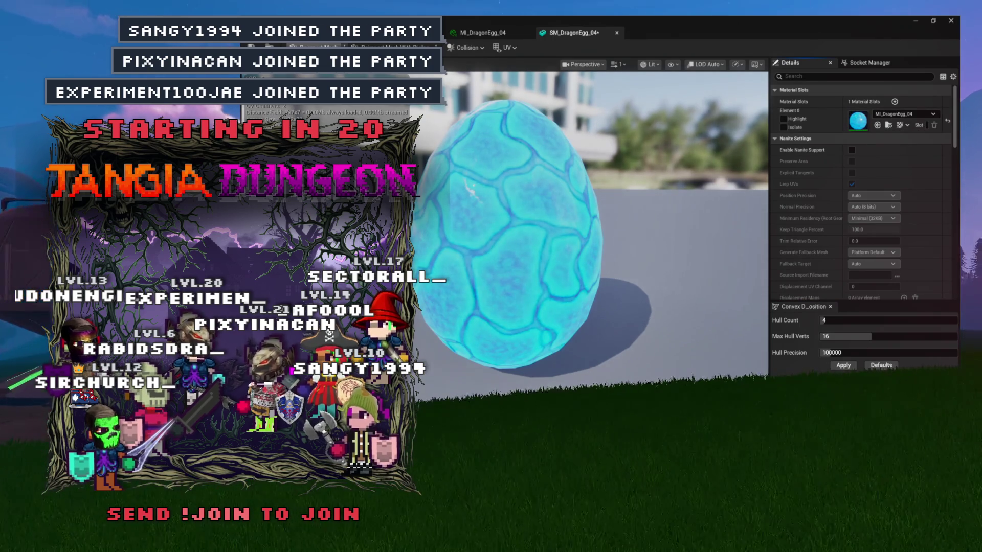
pyautogui.hotkey('ctrl', 'space')
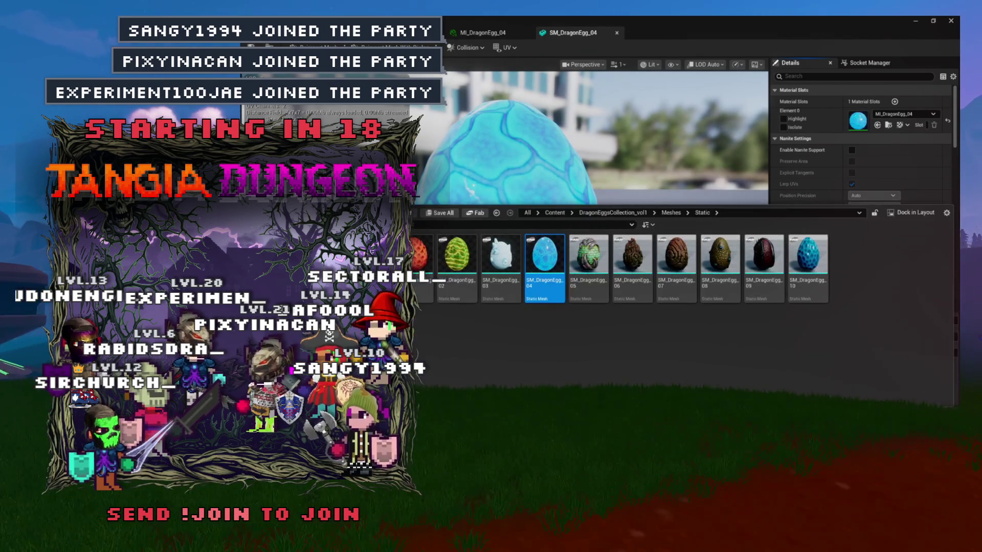
pyautogui.doubleClick(370, 261)
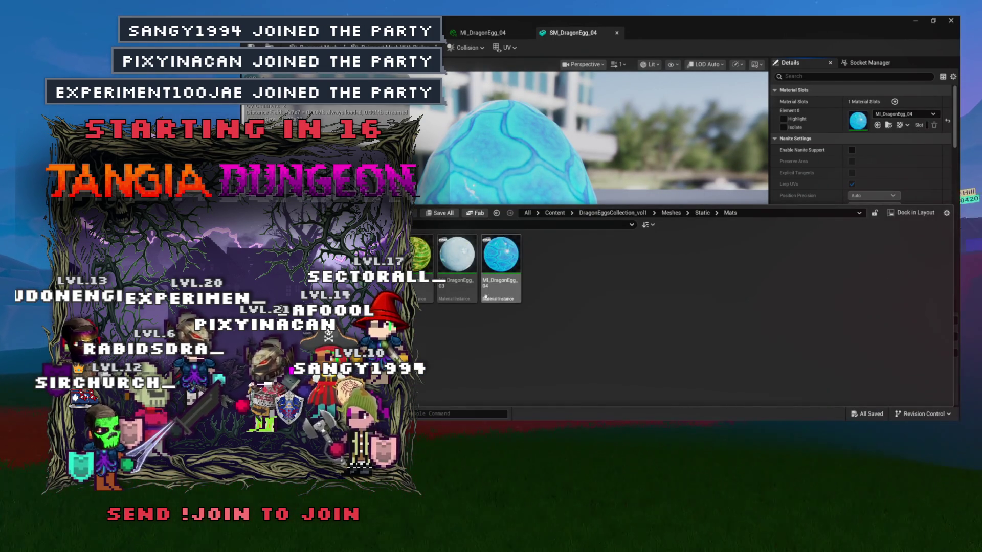
# - Duplicate the egg 04 instance as MI_DragonEgg_05 and set T_DragonEgg_05_a as its base texture
pyautogui.hotkey('ctrl', 'd')
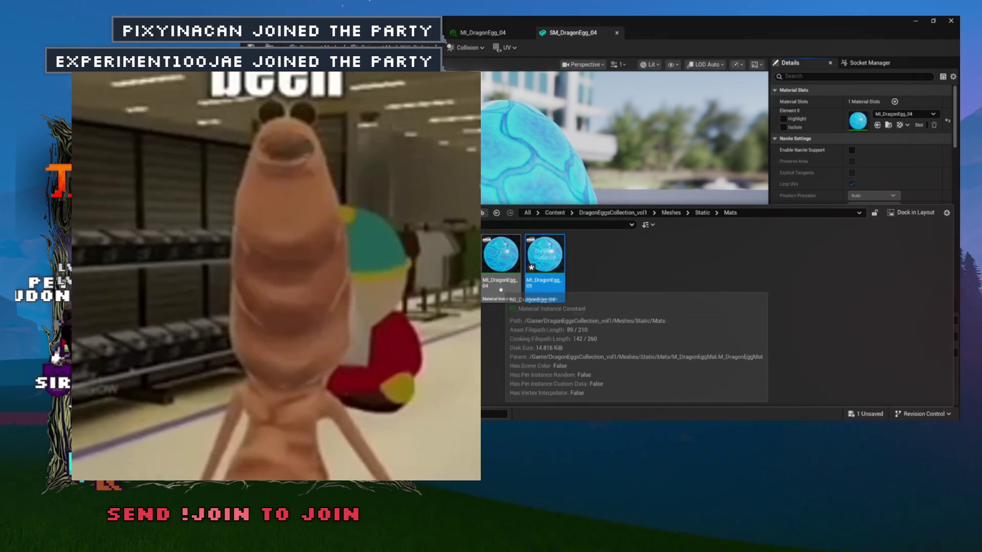
pyautogui.press('Return')
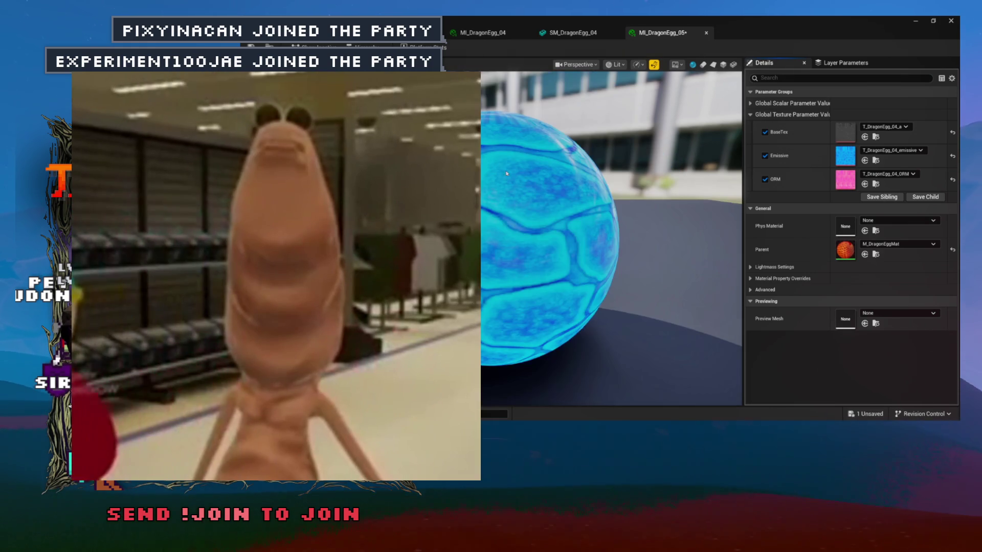
pyautogui.click(880, 138)
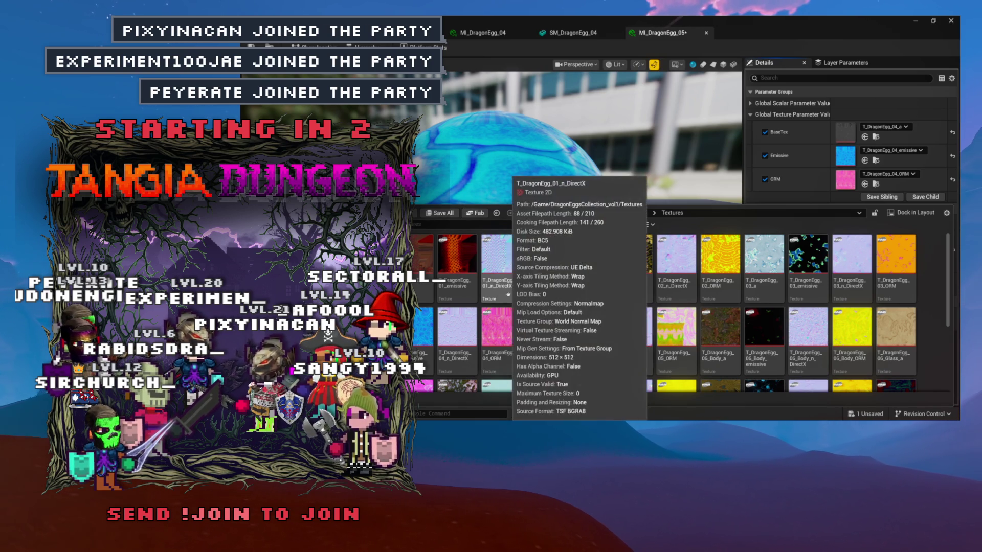
pyautogui.scroll(-2, 541, 299)
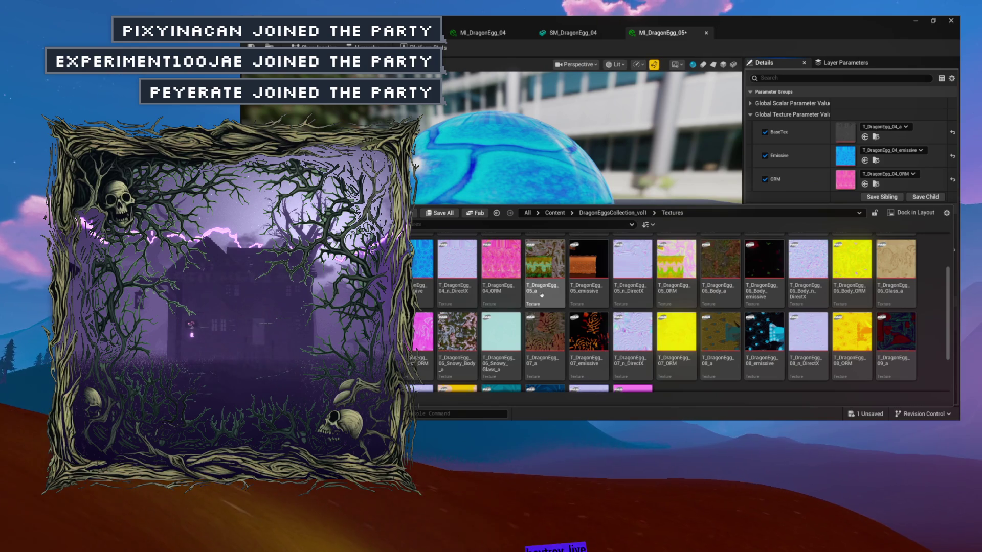
pyautogui.click(545, 271)
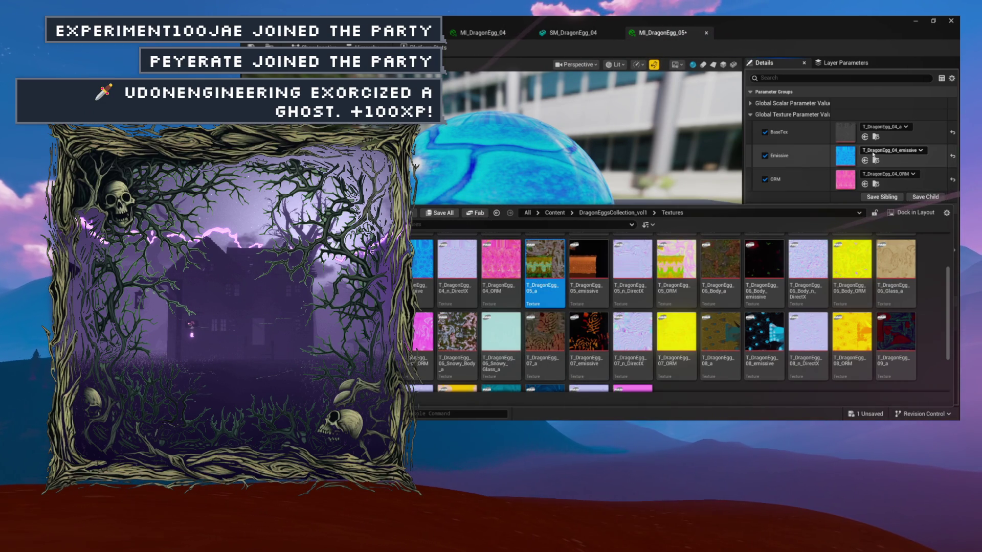
pyautogui.click(864, 137)
# - Assign T_DragonEgg_05_emissive and T_DragonEgg_05_ORM to the Emissive and ORM parameters
pyautogui.click(876, 137)
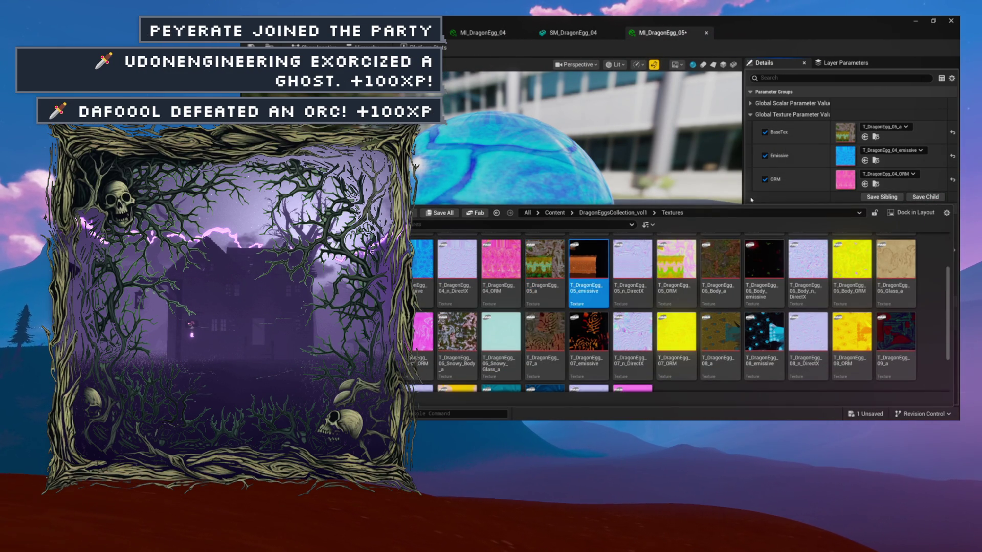
pyautogui.click(865, 161)
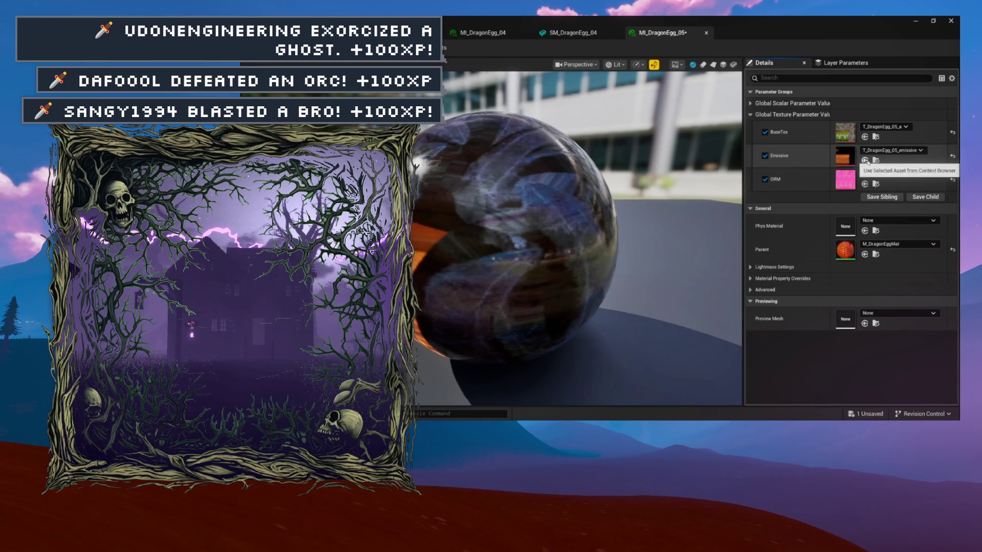
pyautogui.click(877, 160)
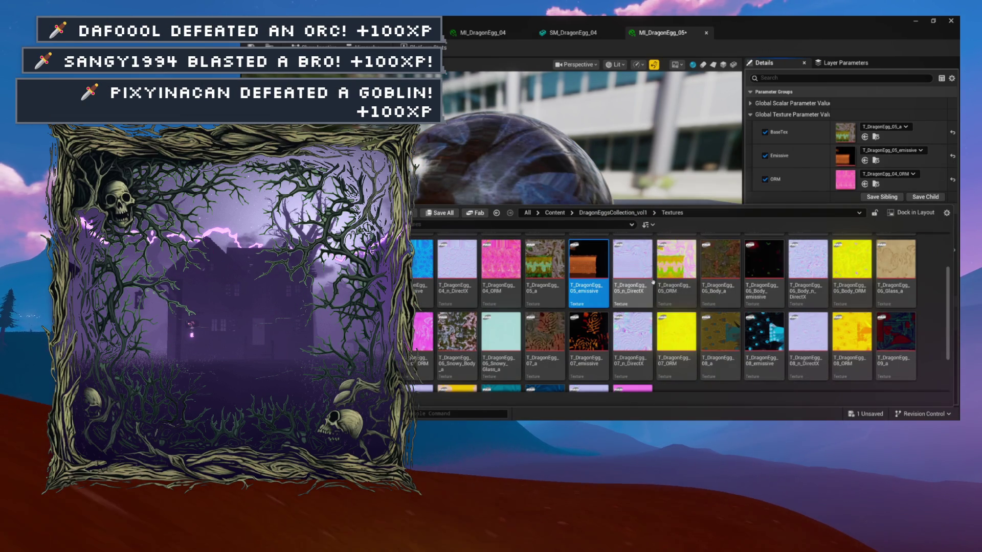
pyautogui.click(686, 292)
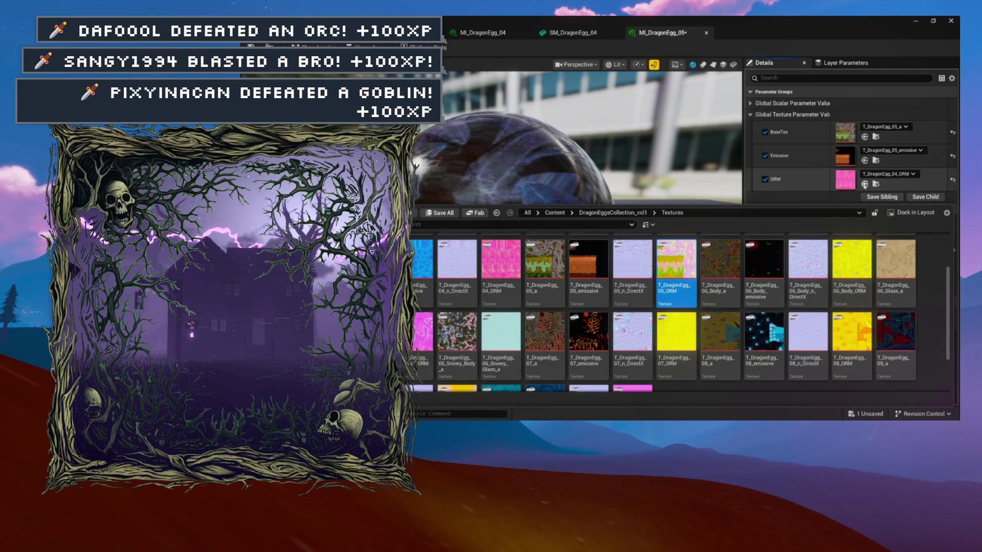
pyautogui.click(864, 184)
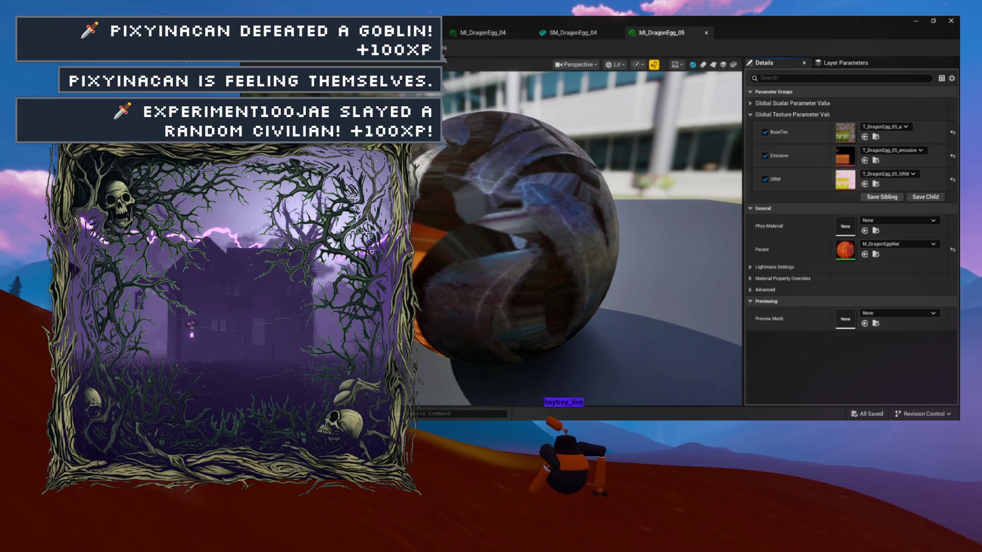
pyautogui.hotkey('ctrl', 'space')
pyautogui.click(568, 40)
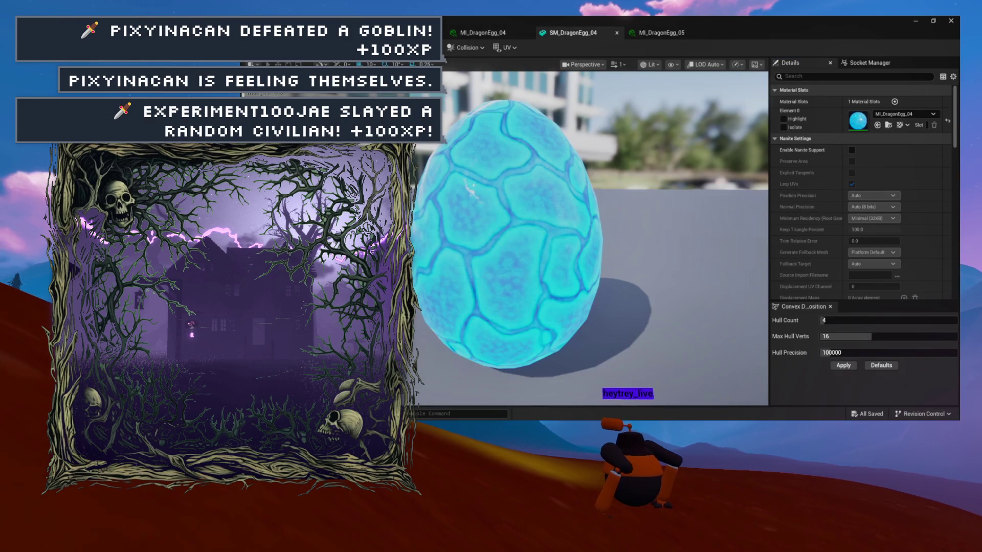
# - Close the SM_DragonEgg_04 and MI_DragonEgg_04 editors and open SM_DragonEgg_05
pyautogui.hotkey('ctrl', 'space')
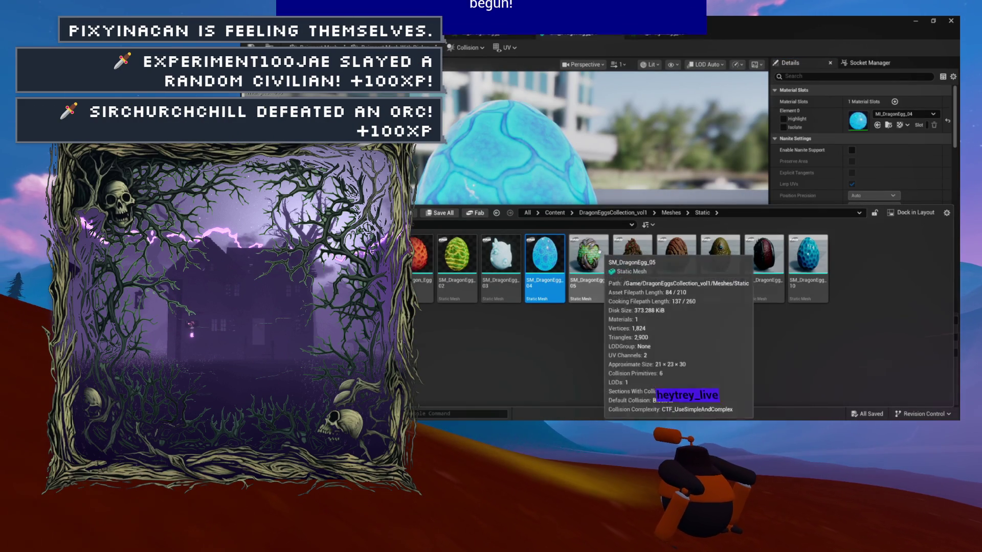
pyautogui.click(601, 252)
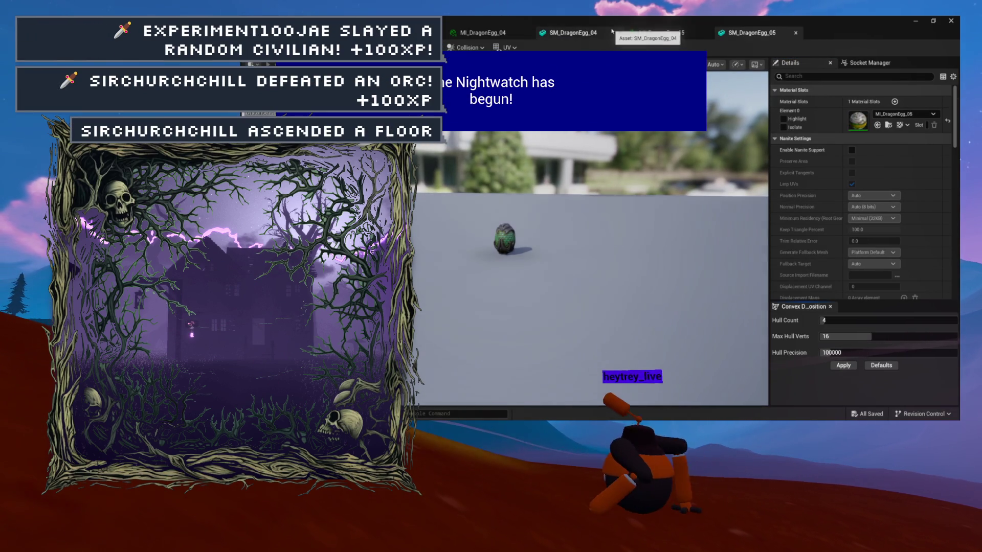
pyautogui.click(617, 33)
pyautogui.click(527, 33)
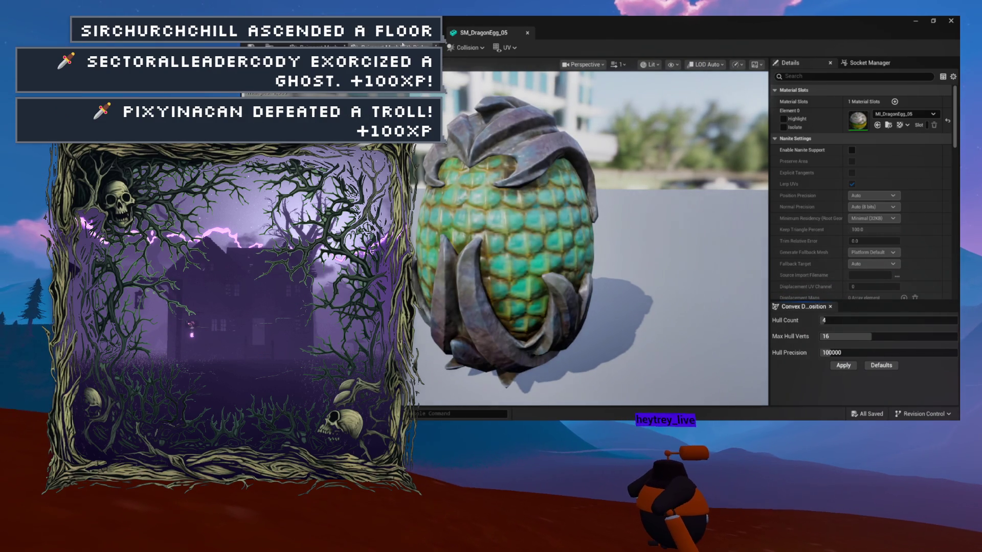
pyautogui.click(527, 33)
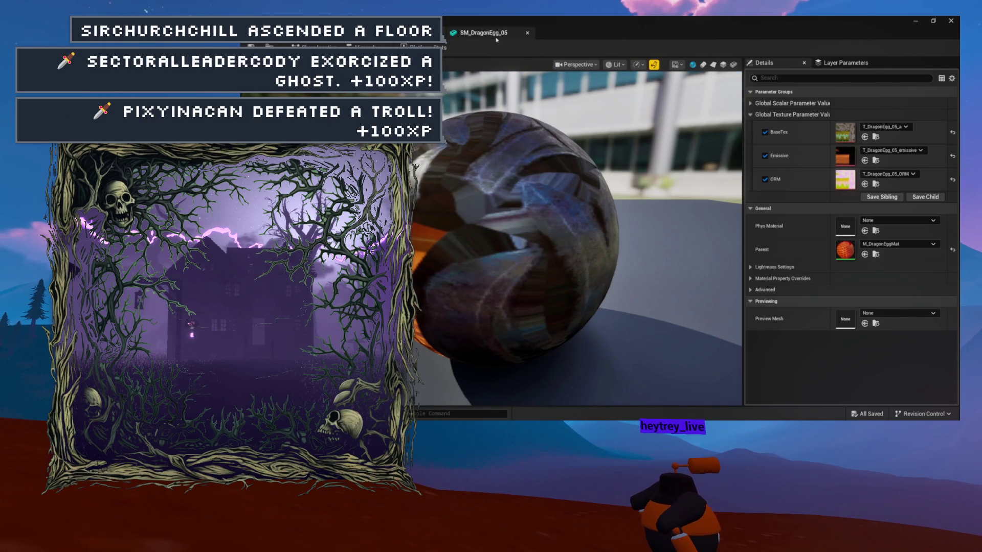
# - Apply MI_DragonEgg_05 to SM_DragonEgg_05 and orbit to inspect the orange honeycomb egg
pyautogui.hotkey('ctrl', 'space')
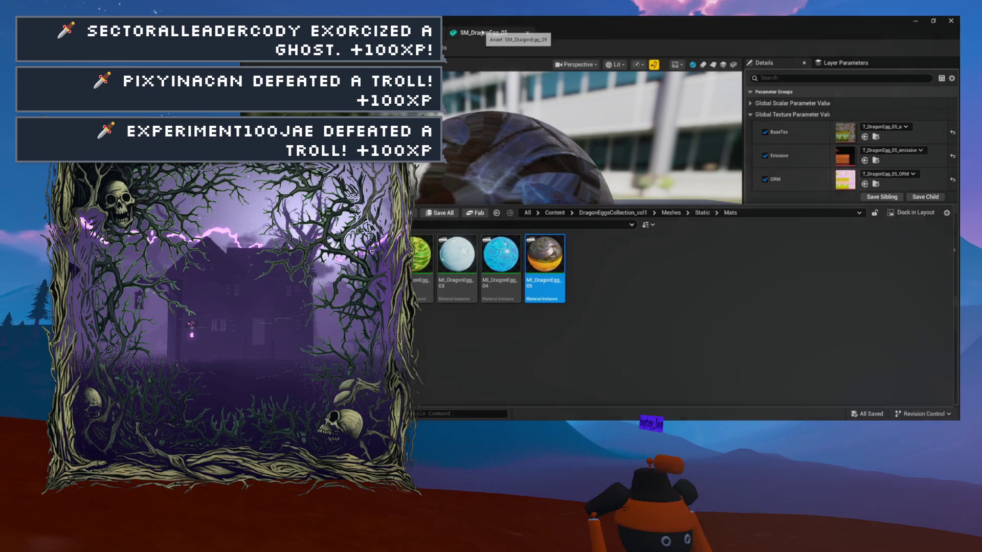
pyautogui.doubleClick(543, 258)
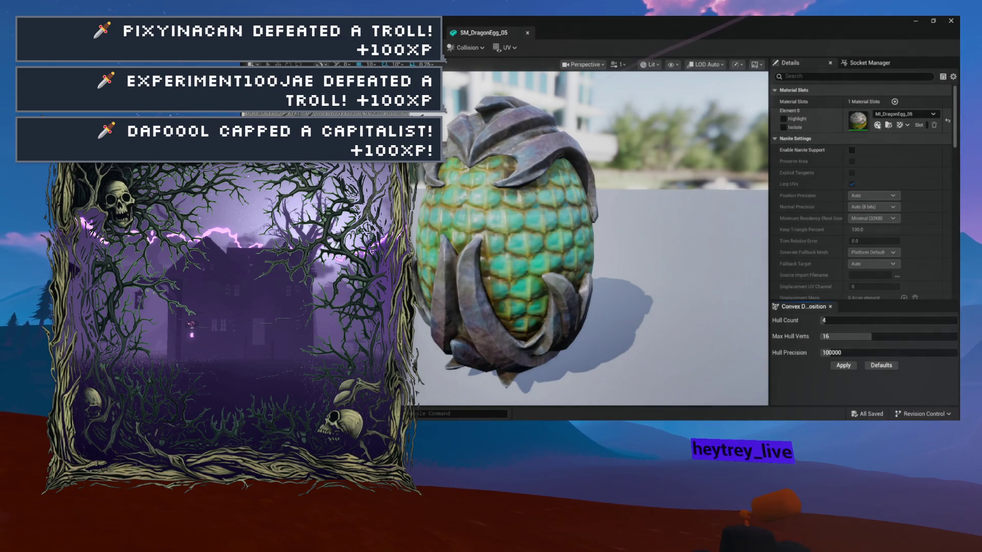
pyautogui.click(852, 128)
pyautogui.moveTo(566, 177)
pyautogui.mouseDown()
pyautogui.moveTo(465, 177)
pyautogui.moveTo(554, 181)
pyautogui.mouseUp()
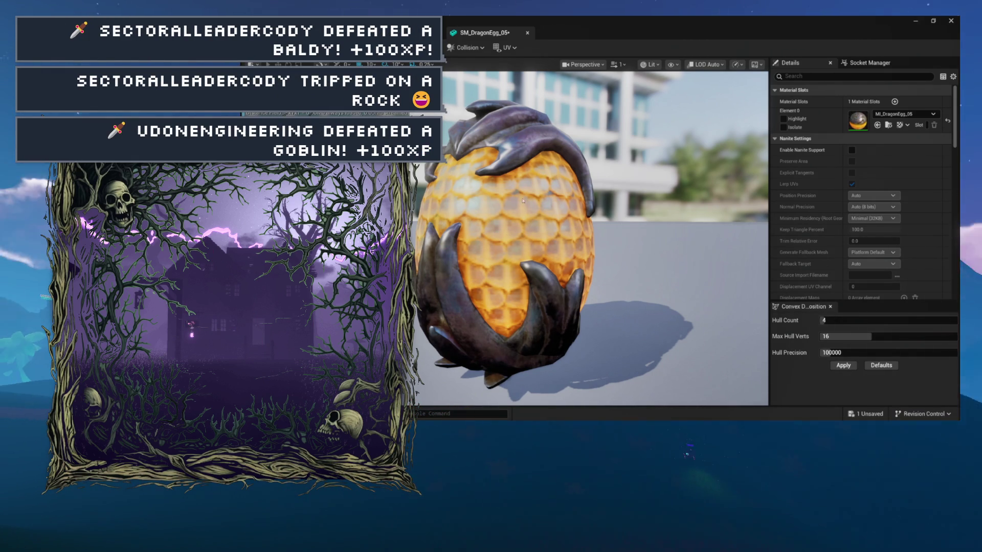
pyautogui.moveTo(527, 167); pyautogui.dragTo(680, 166)
pyautogui.moveTo(529, 183)
pyautogui.mouseDown()
pyautogui.moveTo(605, 183)
pyautogui.moveTo(529, 183)
pyautogui.mouseUp()
pyautogui.hotkey('ctrl', 'space')
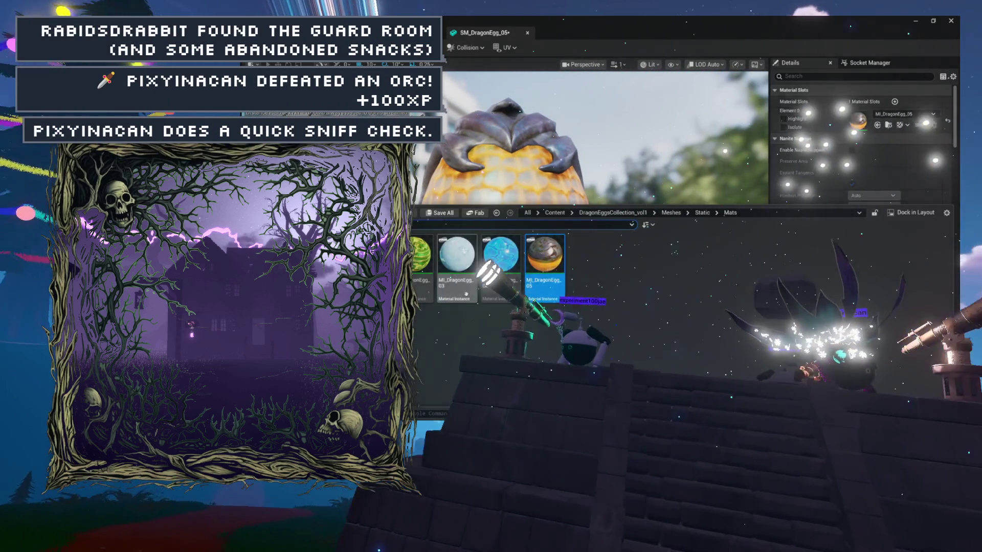
pyautogui.click(496, 212)
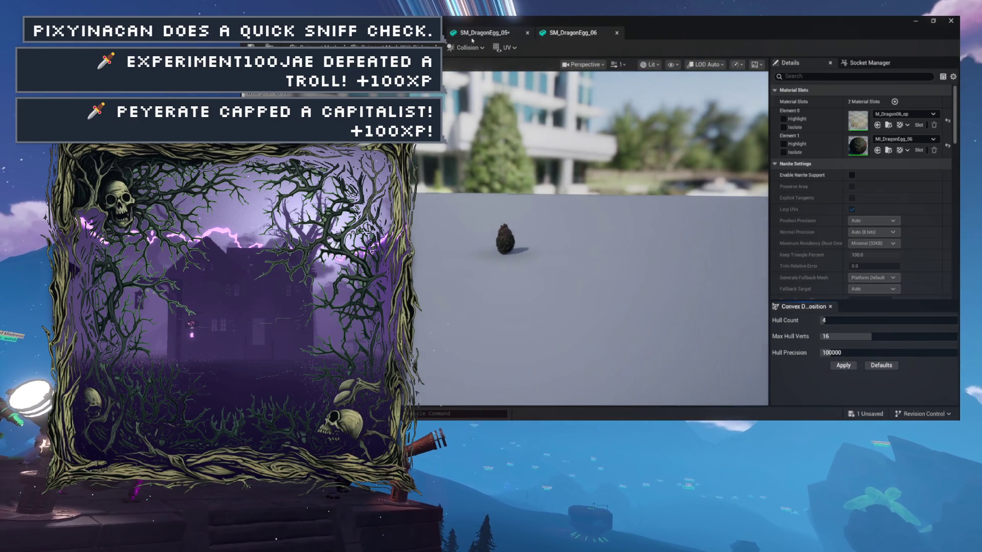
# - Create MI_DragonEgg_06 with the T_DragonEgg_06_Body_a base and egg 06 body emissive textures
pyautogui.click(472, 37)
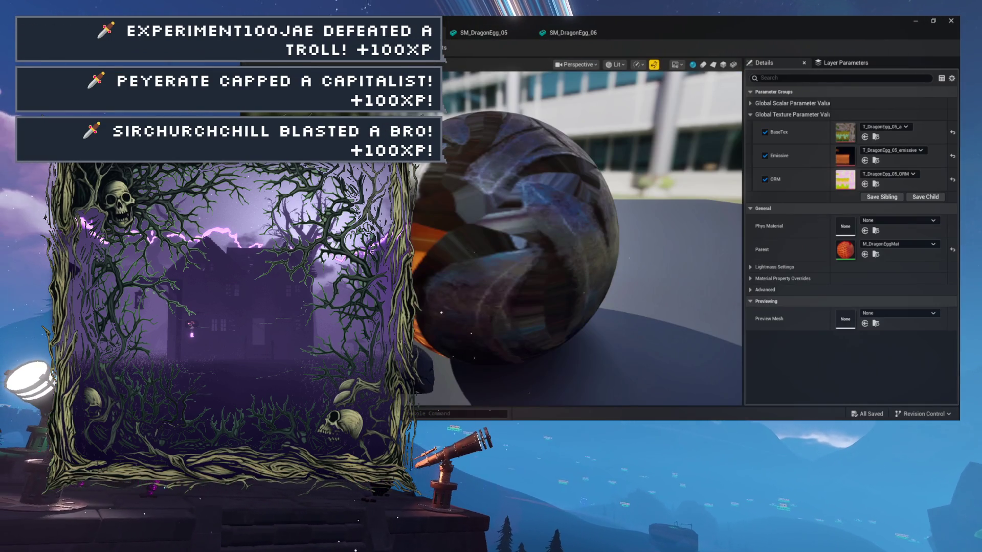
pyautogui.hotkey('ctrl', 'space')
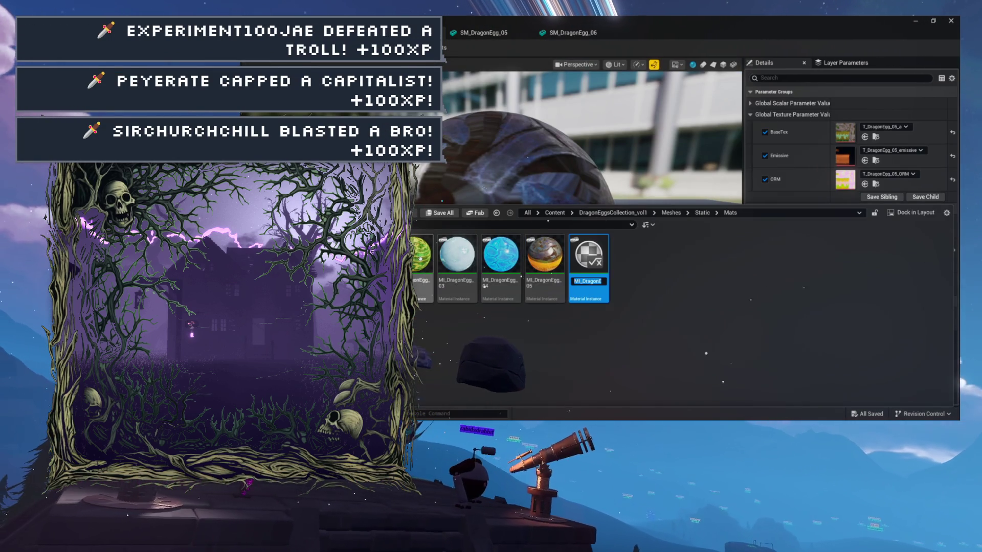
pyautogui.press('Return')
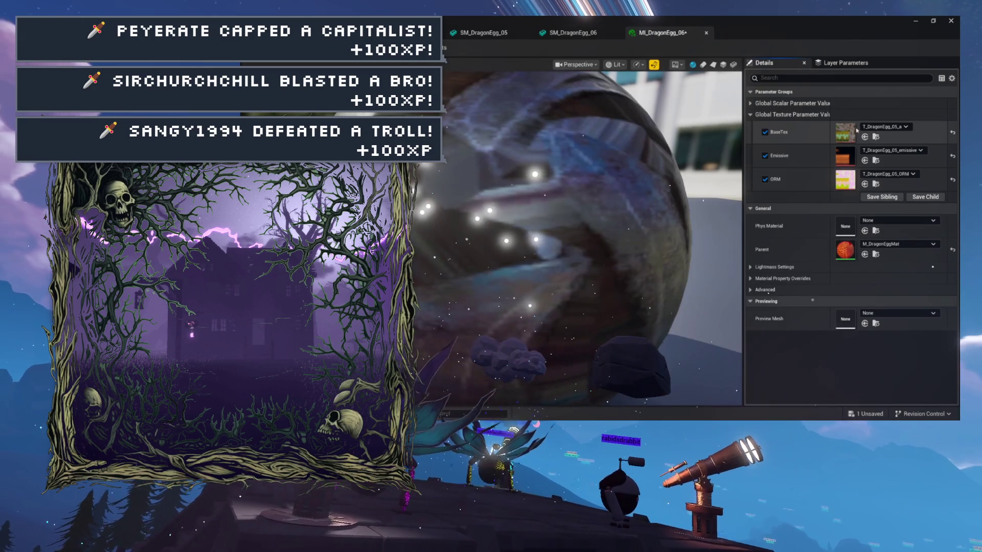
pyautogui.click(876, 137)
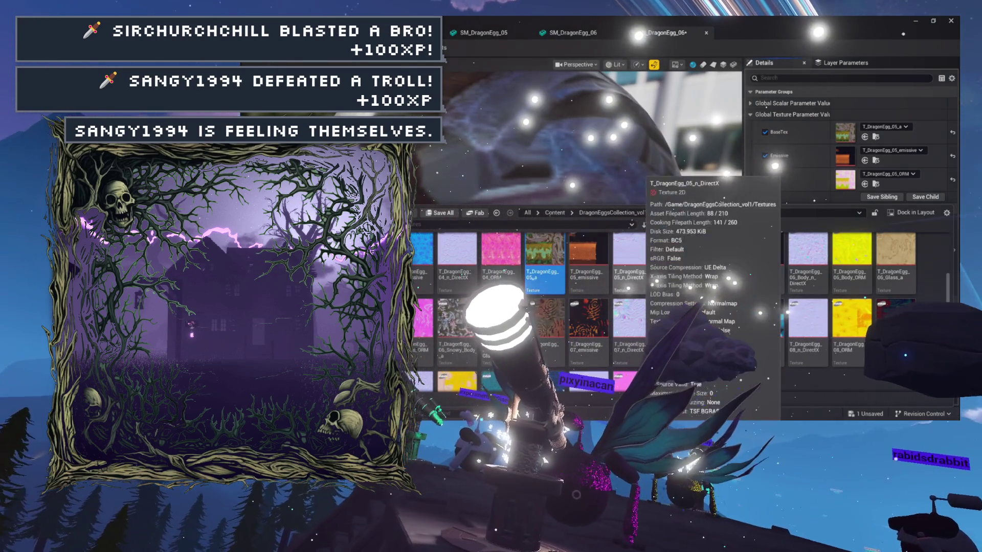
pyautogui.click(716, 272)
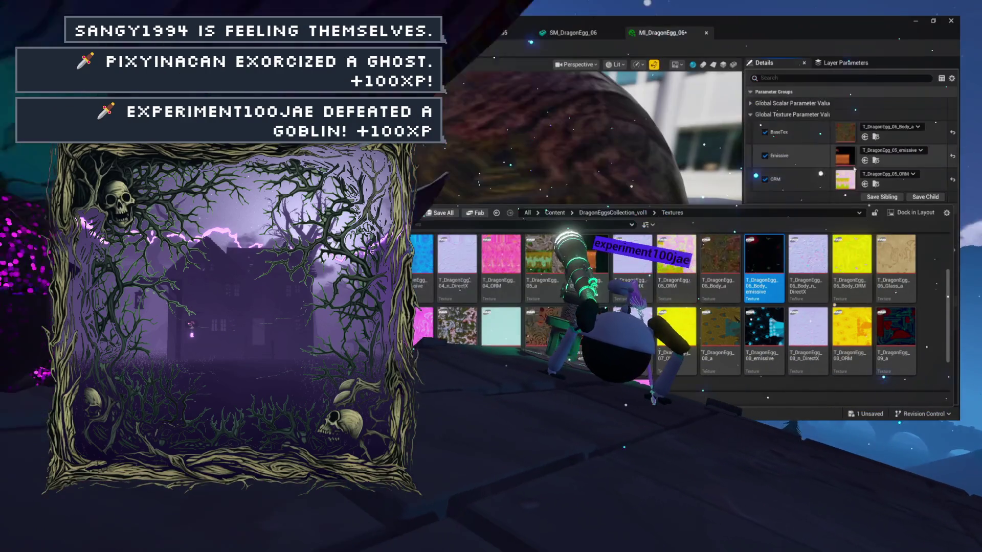
pyautogui.click(864, 161)
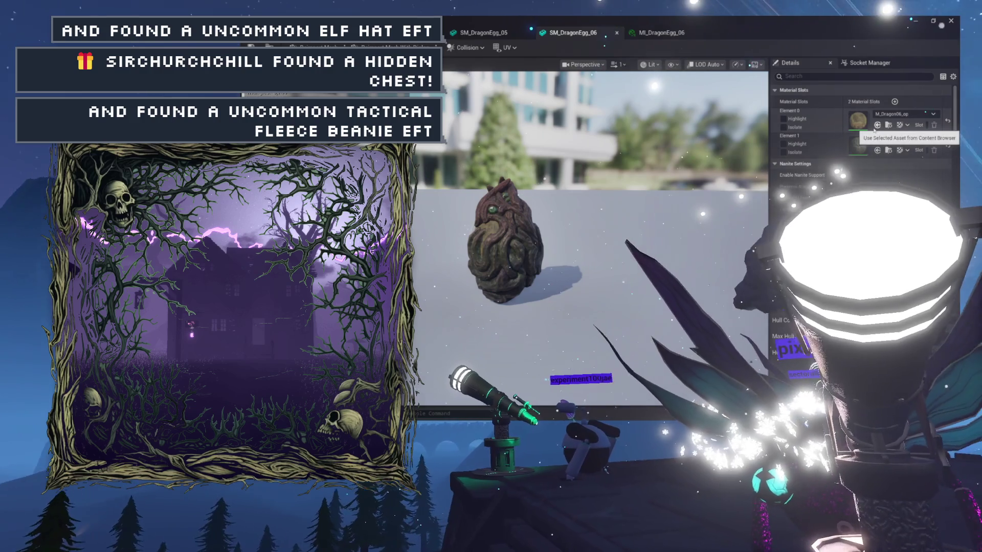
# - Assign MI_DragonEgg_06 to SM_DragonEgg_06's second material slot, Element 1
pyautogui.click(878, 125)
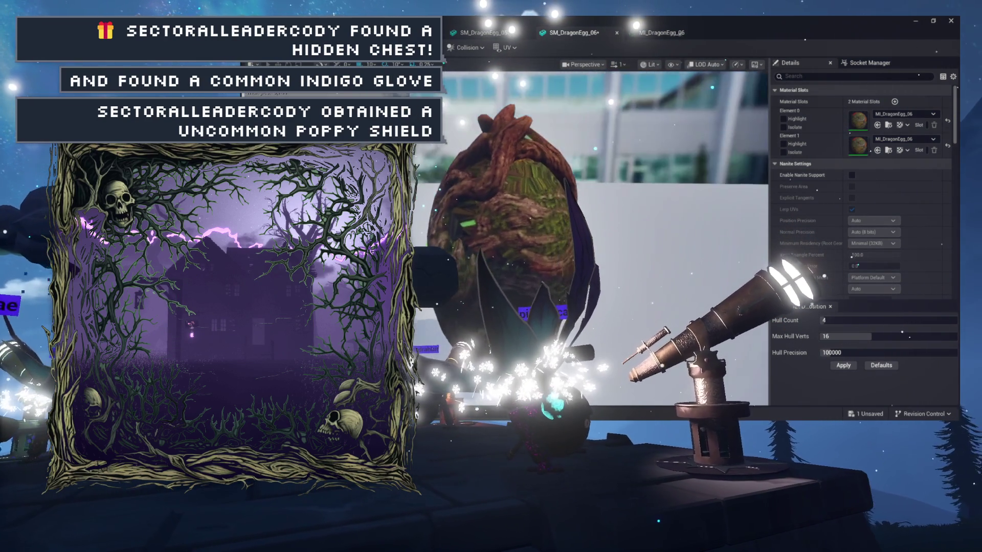
pyautogui.moveTo(461, 236); pyautogui.dragTo(479, 236)
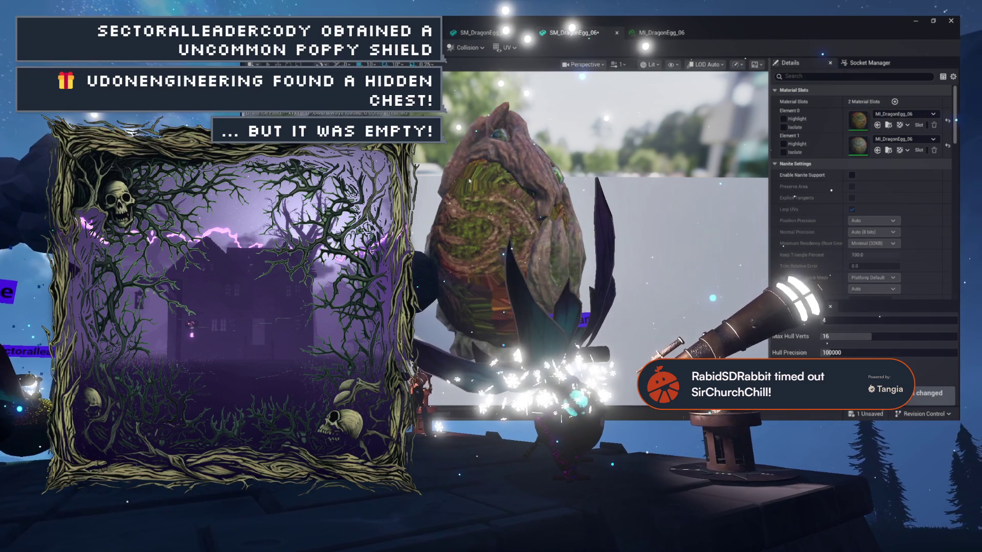
pyautogui.click(877, 153)
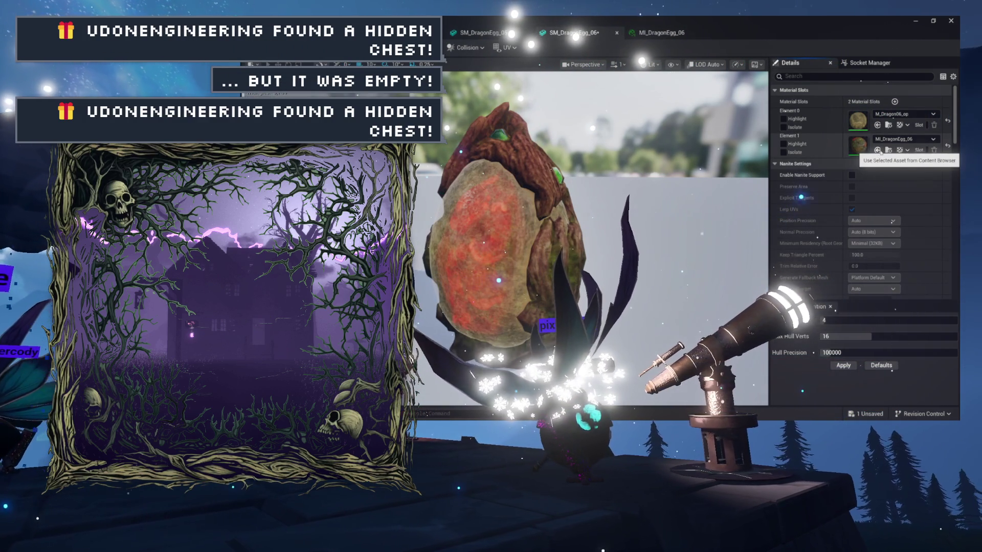
pyautogui.click(888, 126)
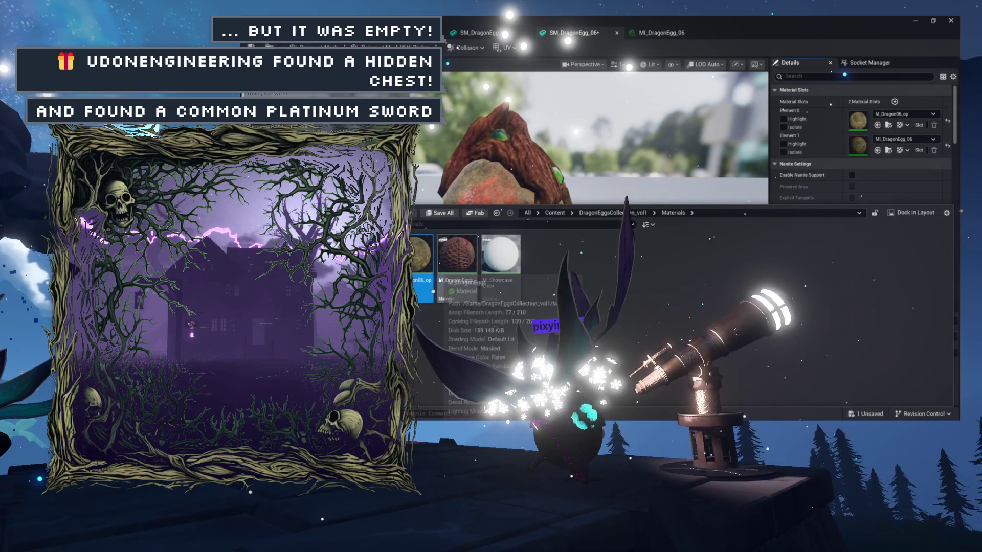
pyautogui.doubleClick(417, 284)
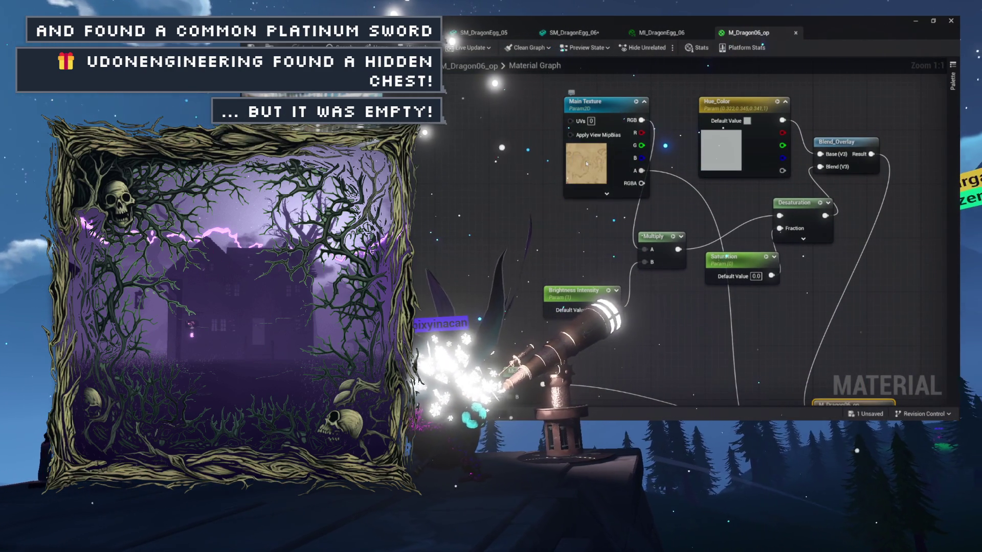
# - Move M_Dragon06_op's Main Texture node and locate its texture asset with Ctrl+B
pyautogui.moveTo(587, 164); pyautogui.dragTo(502, 191)
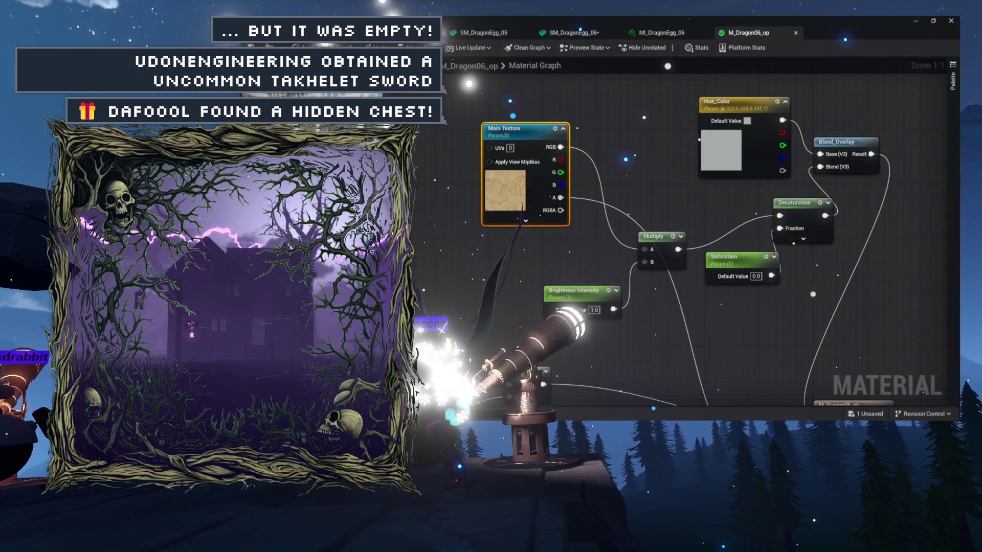
pyautogui.hotkey('ctrl', 'b')
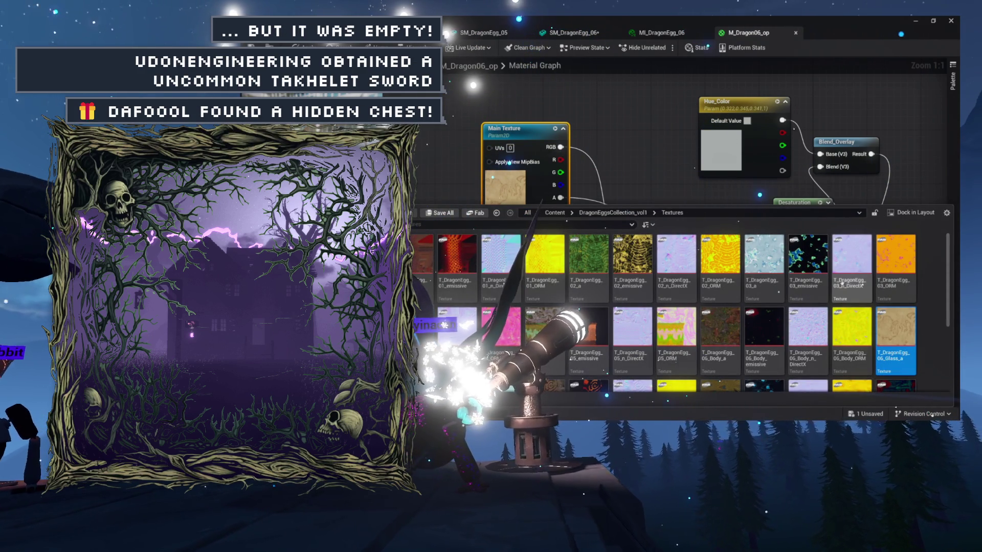
pyautogui.scroll(-1, 897, 282)
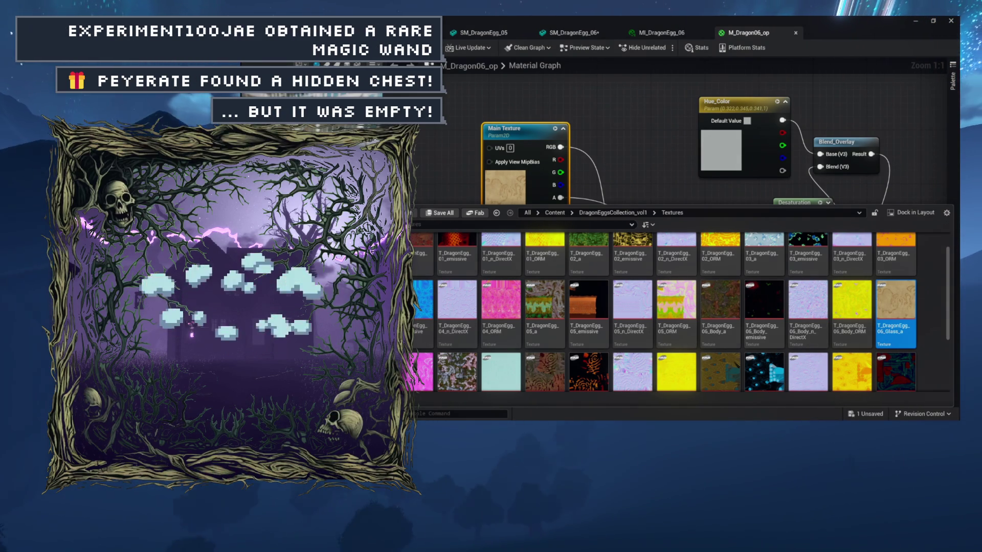
# - Dismiss the texture's context menu and return to the SM_DragonEgg_06 mesh editor
pyautogui.rightClick(747, 278)
pyautogui.click(647, 129)
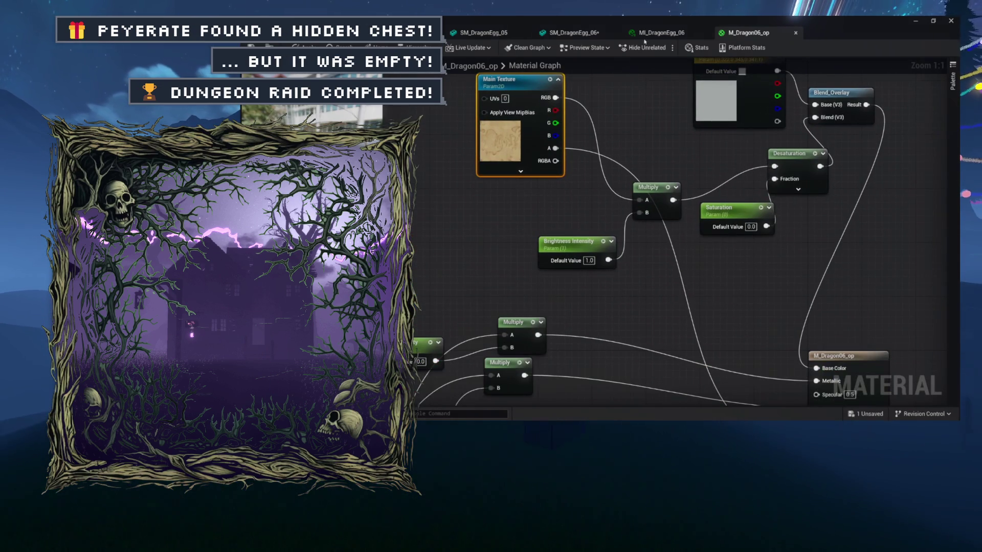
pyautogui.click(658, 32)
pyautogui.click(569, 32)
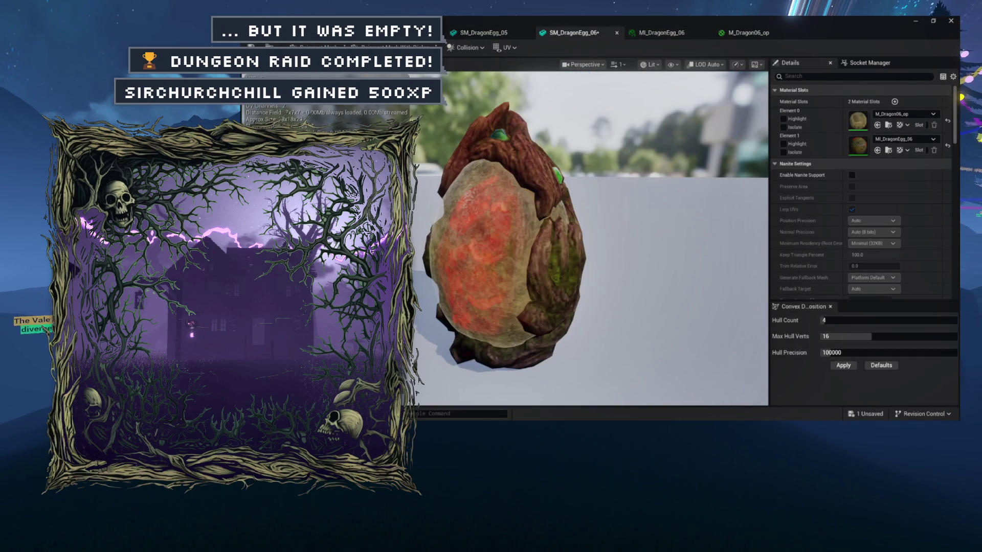